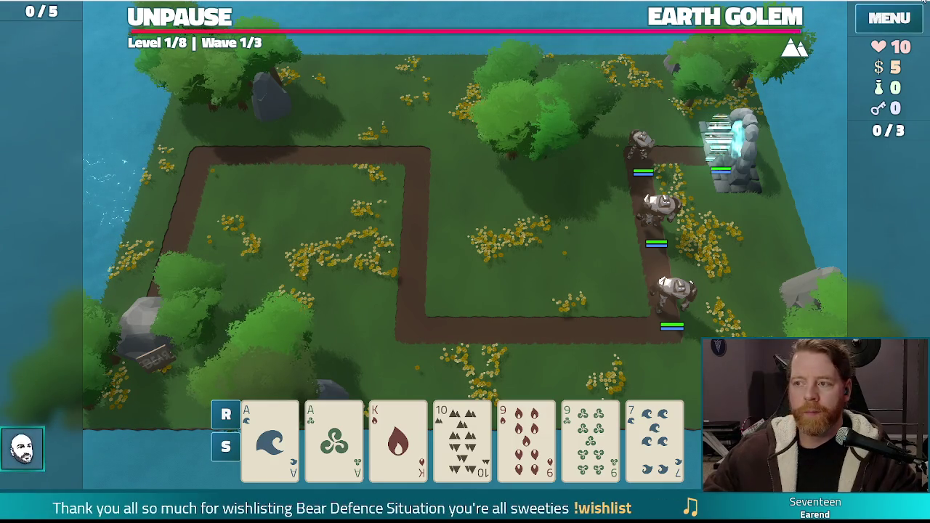
- Close the running tower-defense game window to stop debugging
{"action": "left_click", "coordinate": [923, 4]}
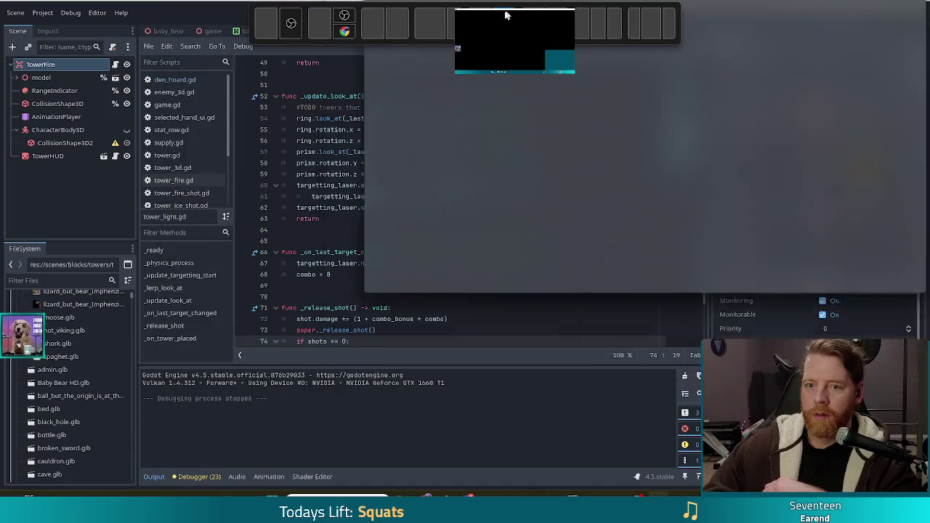
{"action": "left_click", "coordinate": [506, 14]}
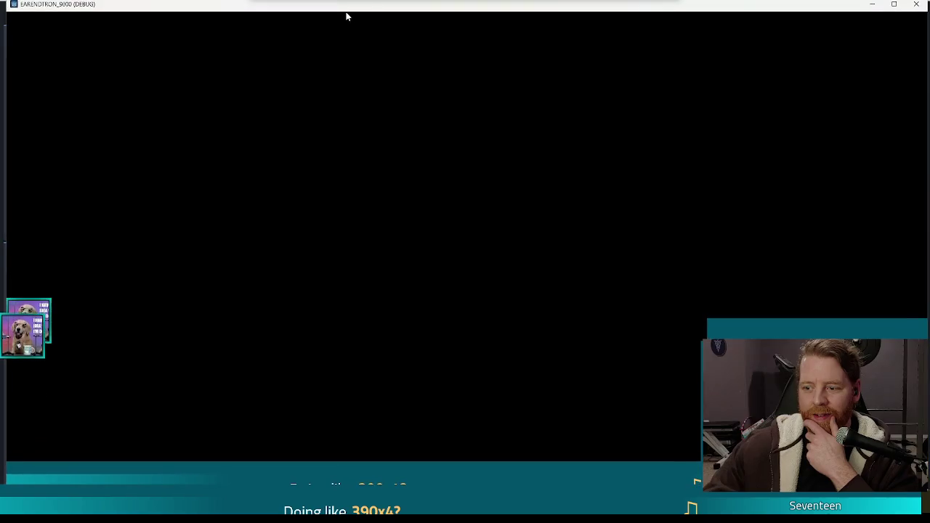
{"action": "left_click_drag", "start_coordinate": [284, 6], "coordinate": [324, 21]}
{"action": "key", "text": "alt+F4"}
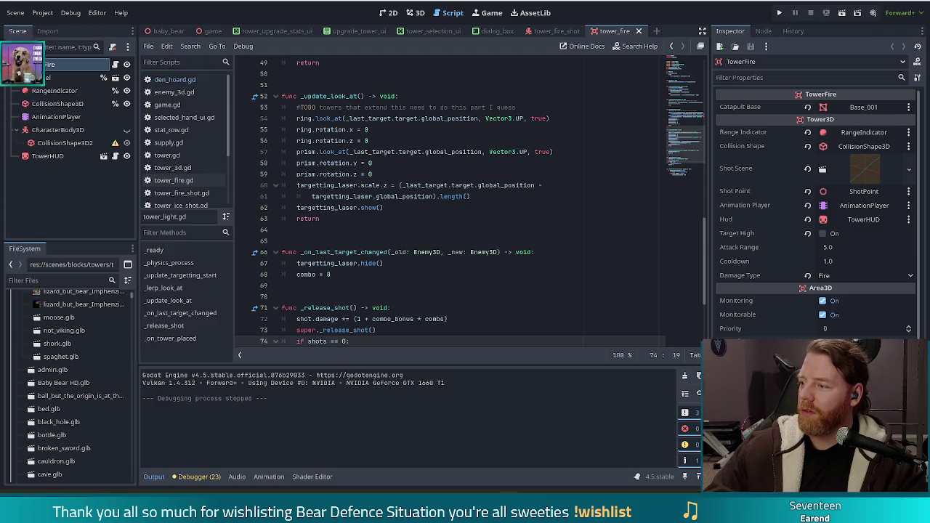
- Bring up the Overlay scene window and browse the Next Lift nodes, ending on the top-level NotesRect
{"action": "mouse_move", "coordinate": [857, 124]}
{"action": "left_mouse_down"}
{"action": "mouse_move", "coordinate": [291, 21]}
{"action": "mouse_move", "coordinate": [290, 2]}
{"action": "left_mouse_up"}
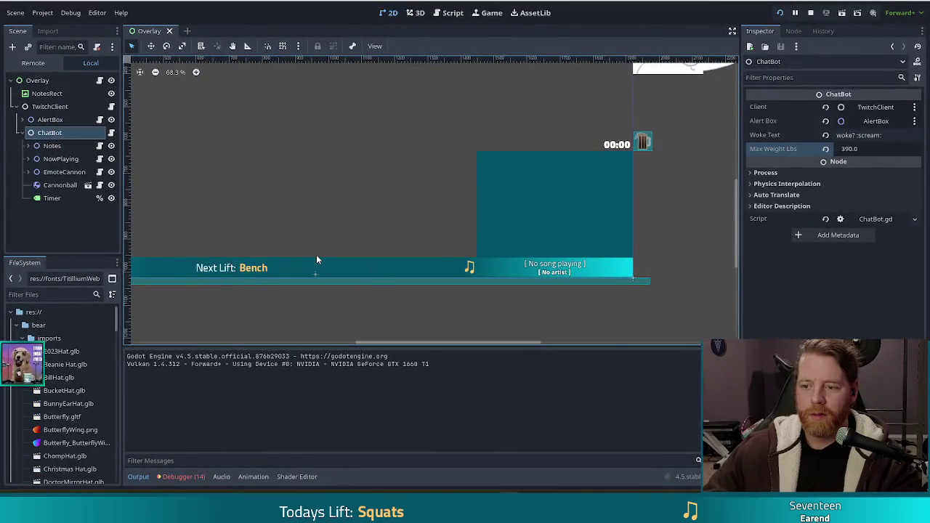
{"action": "scroll", "coordinate": [314, 255], "scroll_direction": "up", "scroll_amount": 3}
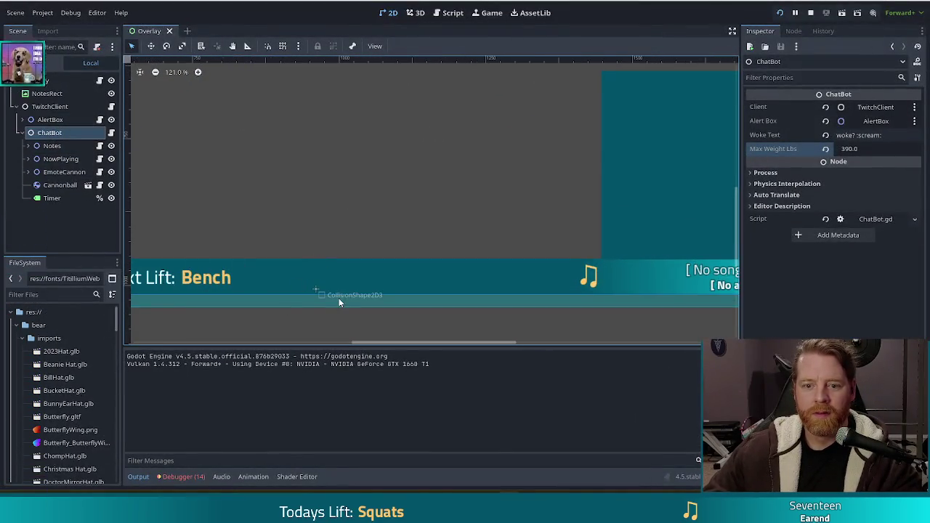
{"action": "left_click", "coordinate": [324, 275]}
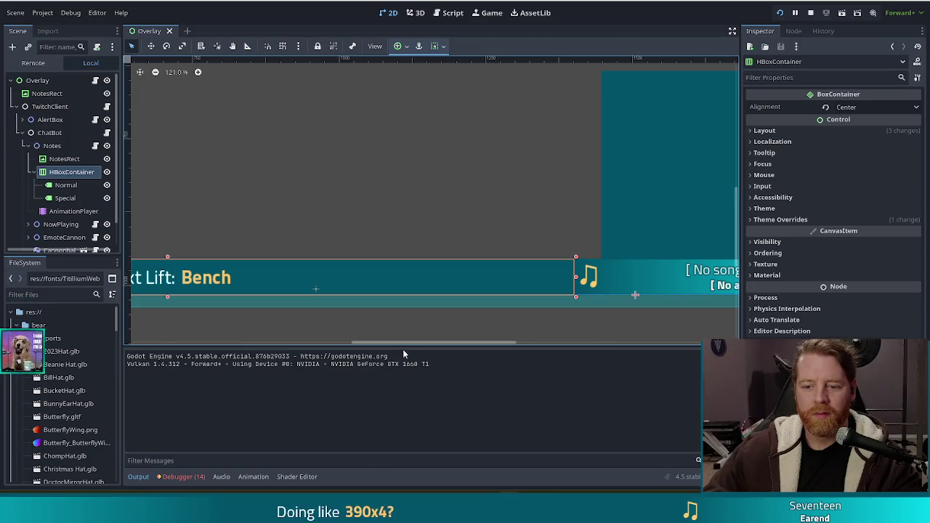
{"action": "mouse_move", "coordinate": [420, 342]}
{"action": "left_mouse_down"}
{"action": "mouse_move", "coordinate": [237, 337]}
{"action": "mouse_move", "coordinate": [342, 342]}
{"action": "left_mouse_up"}
{"action": "left_click", "coordinate": [64, 186]}
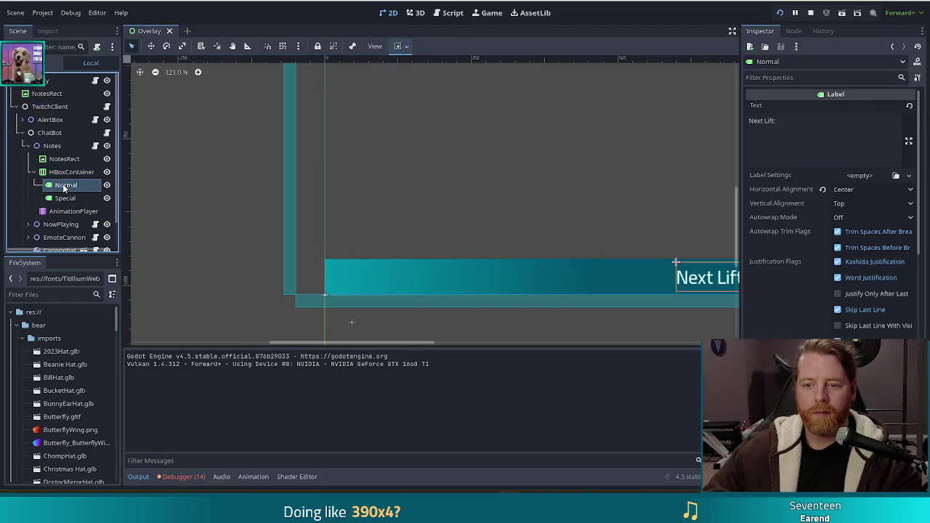
{"action": "left_click", "coordinate": [65, 197]}
{"action": "left_click", "coordinate": [65, 184]}
{"action": "left_click", "coordinate": [68, 175]}
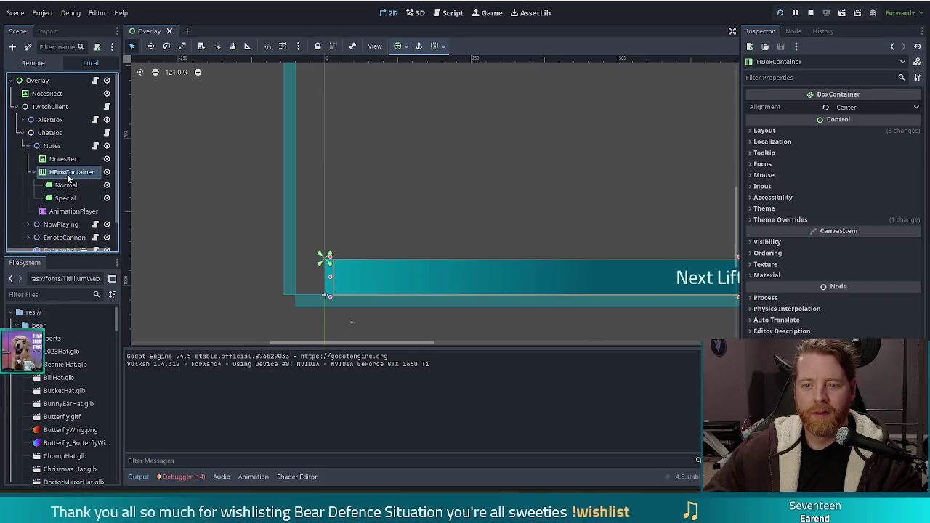
{"action": "left_click", "coordinate": [63, 161]}
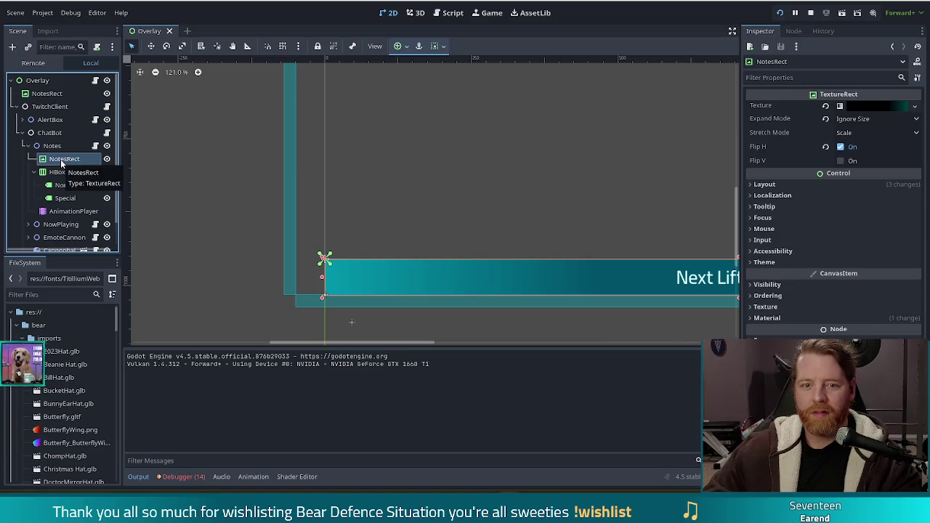
{"action": "left_click", "coordinate": [46, 93]}
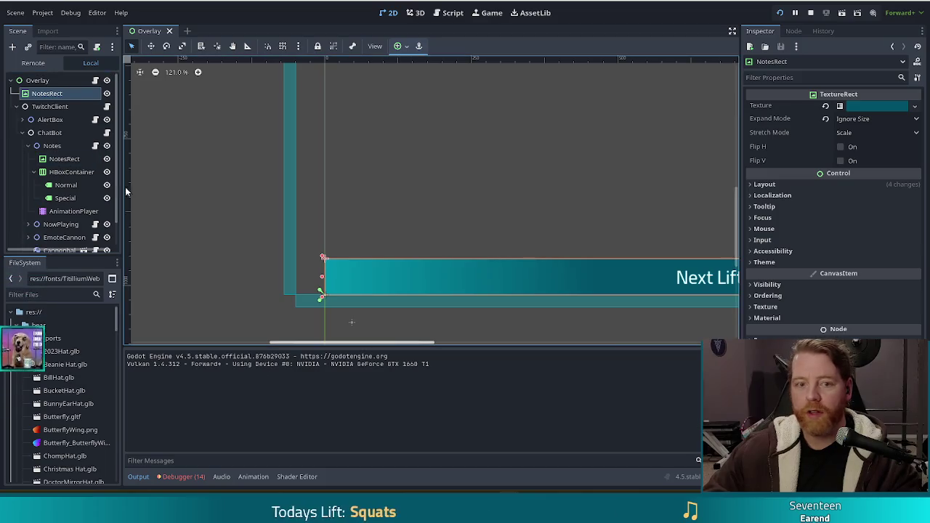
- Toggle the top-level NotesRect bar hidden and visible twice, then expand its Layout properties
{"action": "scroll", "coordinate": [514, 260], "scroll_direction": "down", "scroll_amount": 2}
{"action": "scroll", "coordinate": [514, 260], "scroll_direction": "down", "scroll_amount": 1}
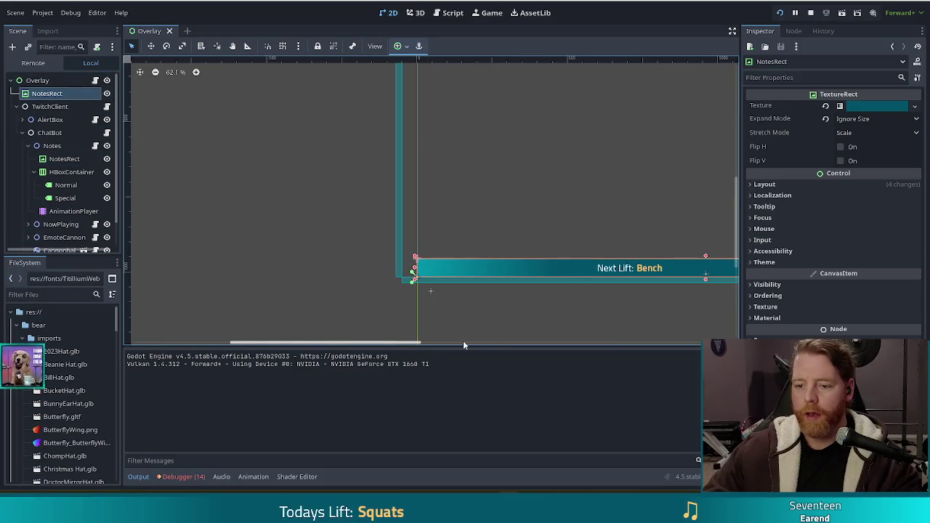
{"action": "left_click_drag", "start_coordinate": [407, 342], "coordinate": [491, 343]}
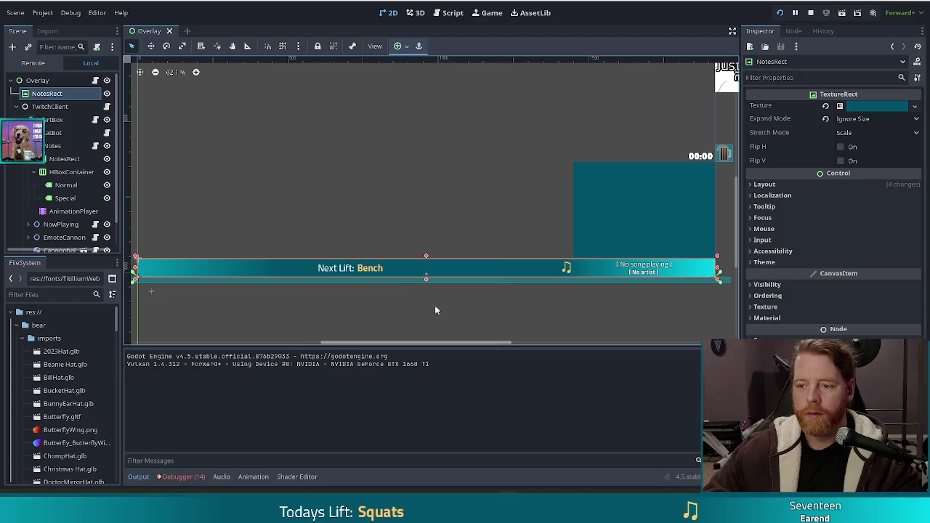
{"action": "left_click", "coordinate": [107, 94]}
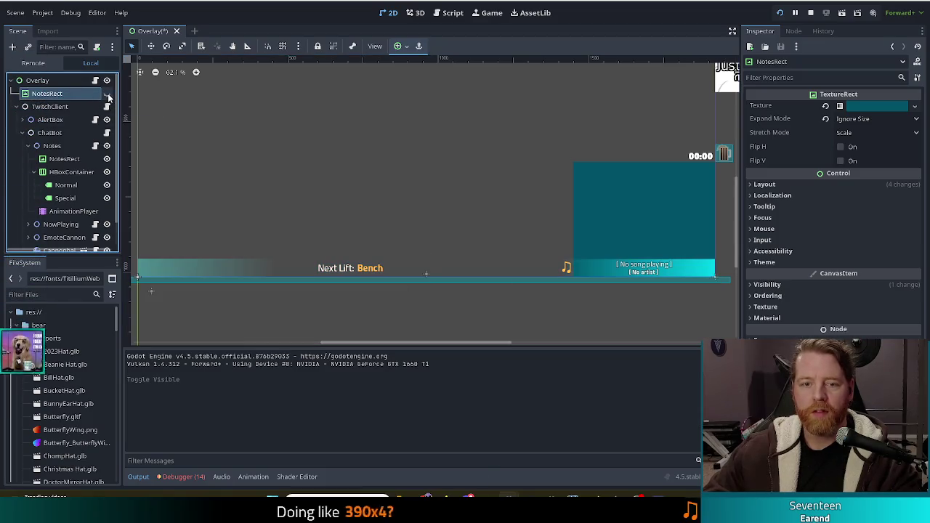
{"action": "left_click", "coordinate": [106, 94]}
{"action": "left_click", "coordinate": [106, 95]}
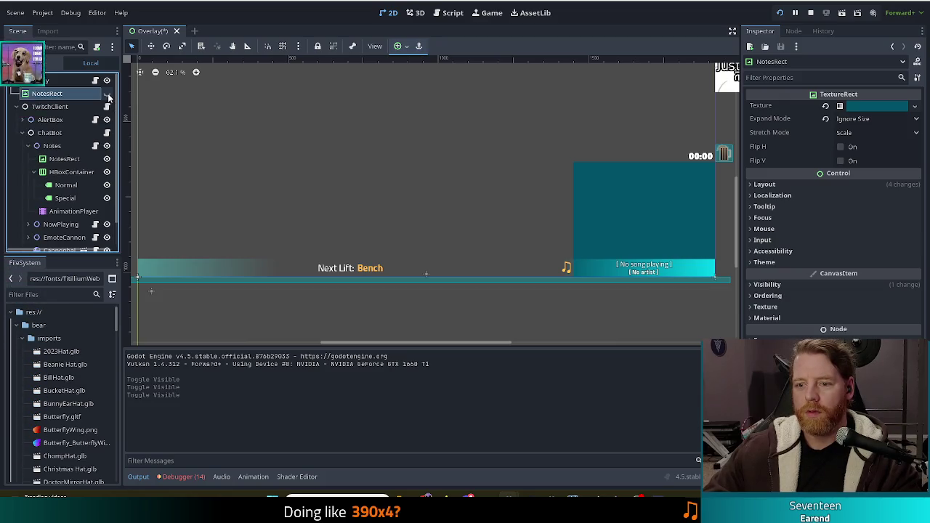
{"action": "left_click", "coordinate": [107, 94]}
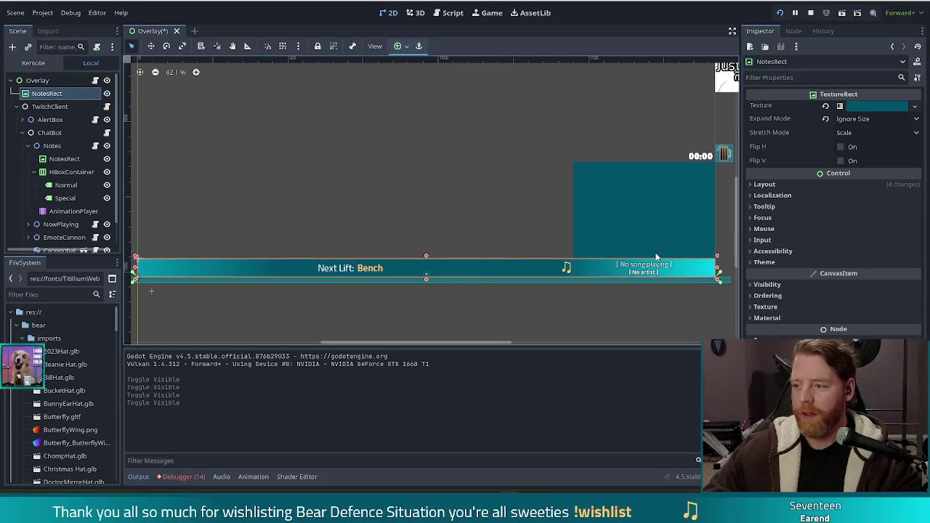
{"action": "left_click", "coordinate": [763, 184]}
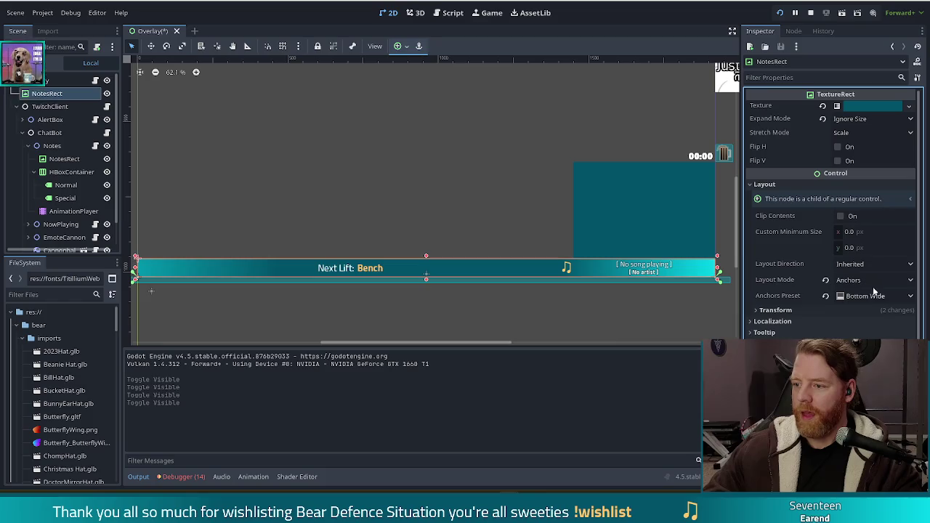
{"action": "left_click", "coordinate": [63, 160]}
{"action": "left_click", "coordinate": [759, 183]}
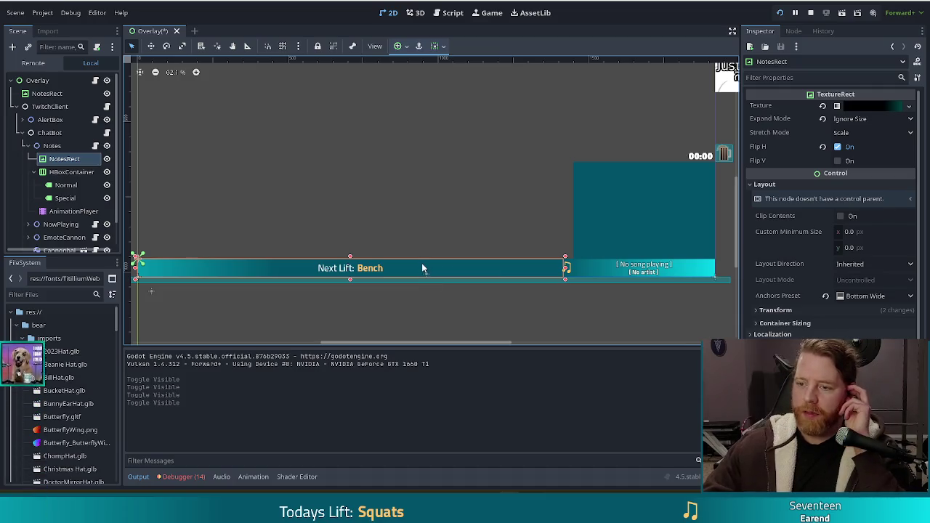
{"action": "left_click", "coordinate": [106, 159]}
{"action": "left_click", "coordinate": [106, 159]}
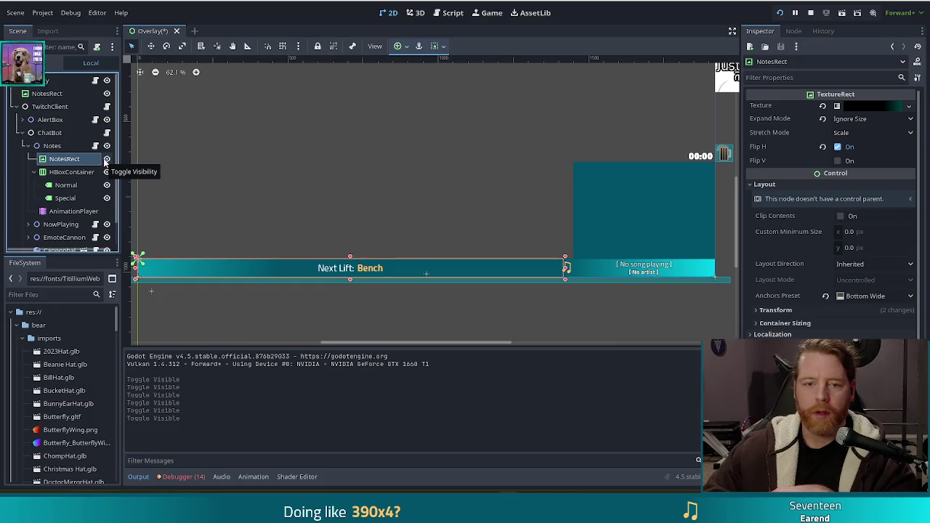
{"action": "left_click", "coordinate": [106, 159]}
{"action": "left_click", "coordinate": [106, 159]}
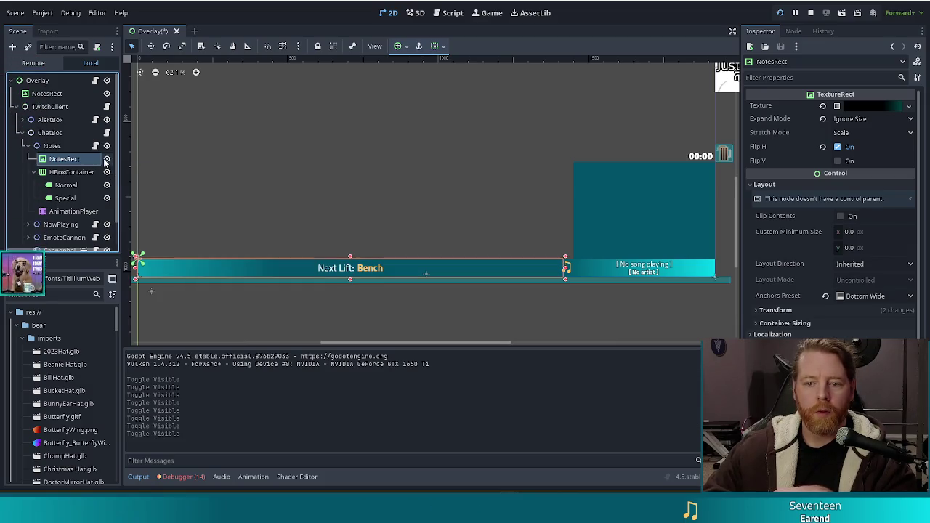
{"action": "left_click", "coordinate": [47, 93]}
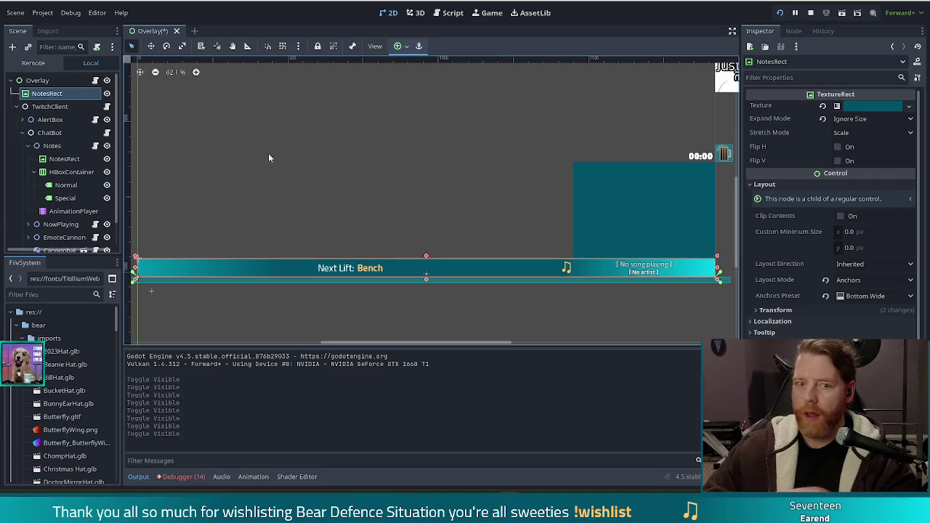
{"action": "left_click", "coordinate": [73, 161]}
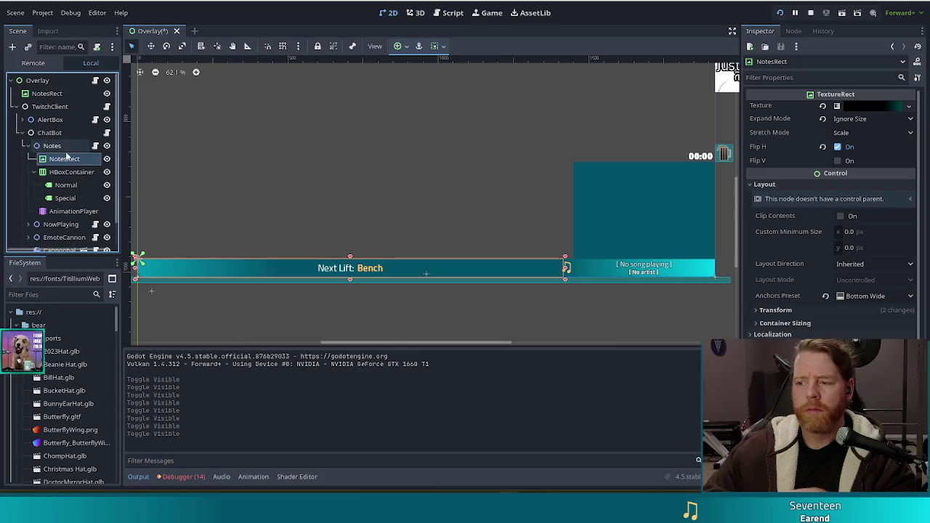
{"action": "left_click", "coordinate": [41, 93]}
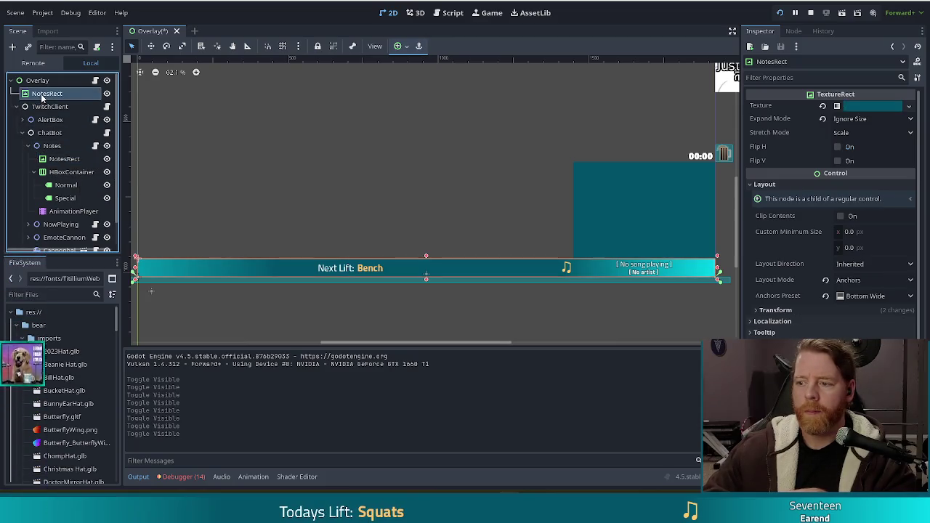
- Switch NotesRect's layout mode to Position and back to Anchors, then apply the Bottom Wide preset
{"action": "left_click", "coordinate": [855, 281]}
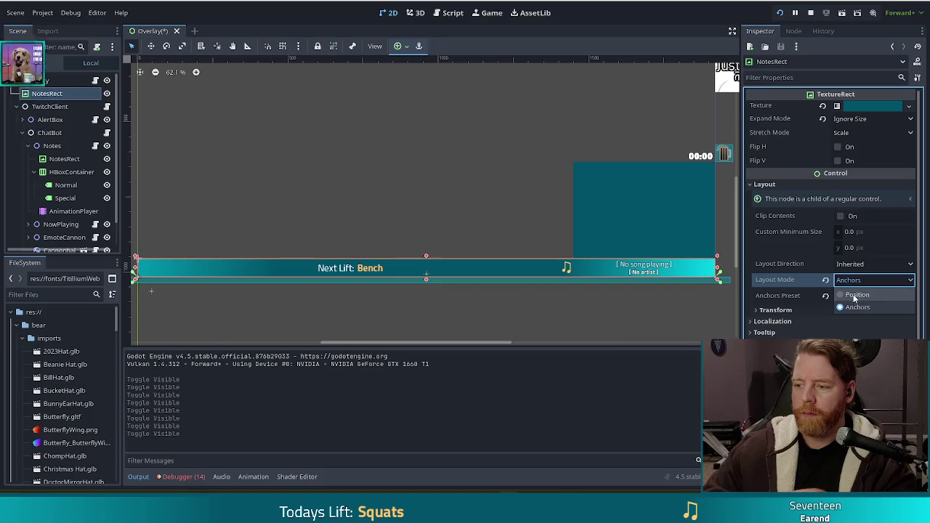
{"action": "left_click", "coordinate": [853, 289]}
{"action": "left_click", "coordinate": [854, 286]}
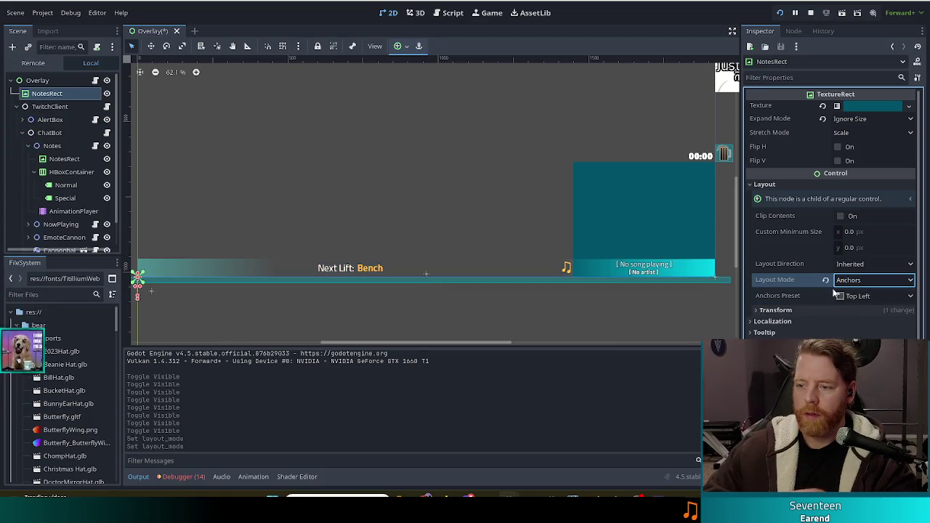
{"action": "left_click", "coordinate": [855, 305]}
{"action": "left_click", "coordinate": [852, 297]}
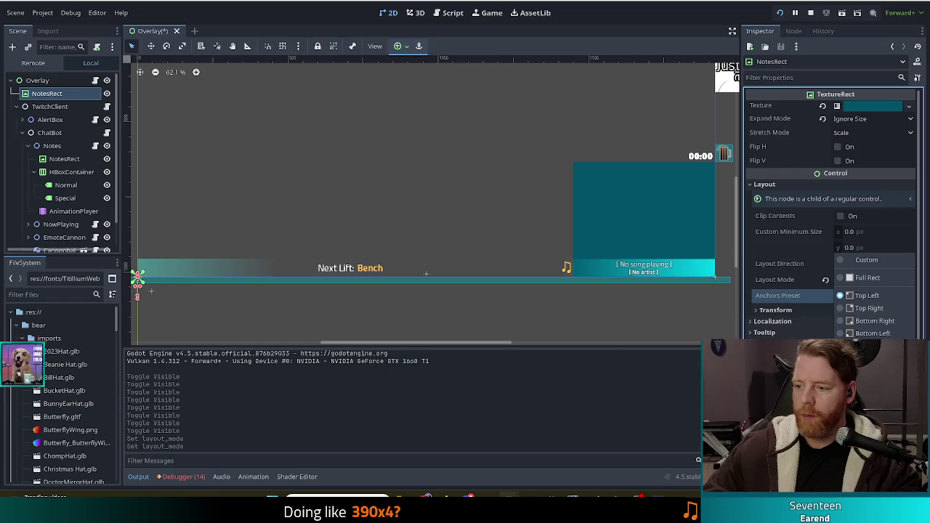
{"action": "left_click", "coordinate": [868, 457]}
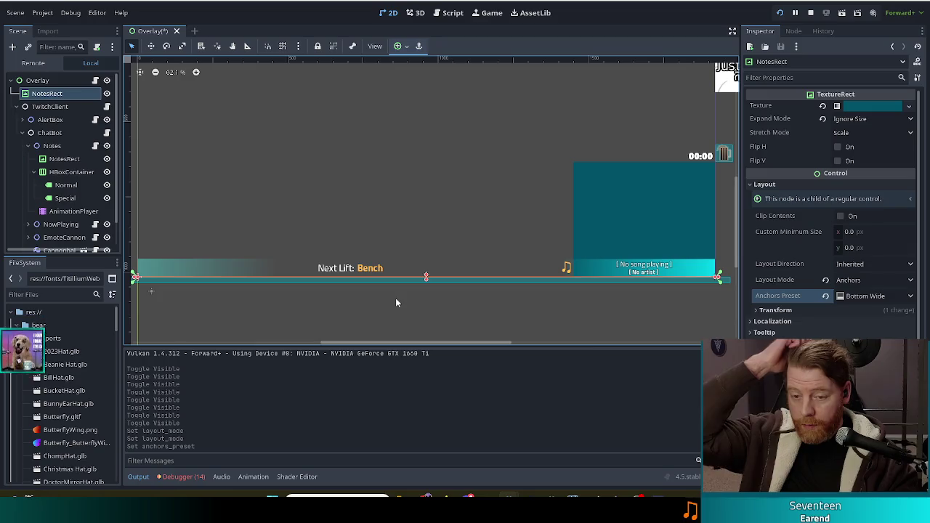
- Adjust the NotesRect bar's top edge until it sits behind the Next Lift strip at 1920×66
{"action": "left_click_drag", "start_coordinate": [426, 278], "coordinate": [428, 257]}
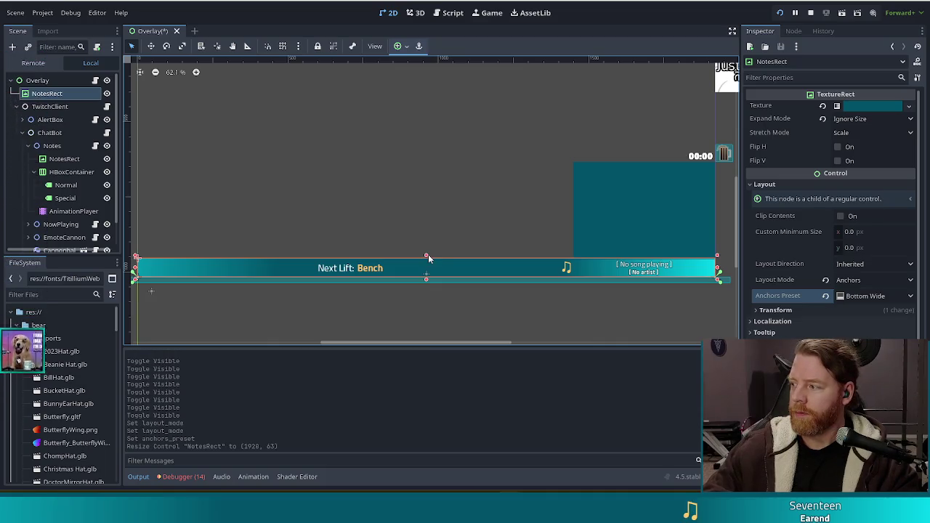
{"action": "left_click_drag", "start_coordinate": [426, 258], "coordinate": [427, 274]}
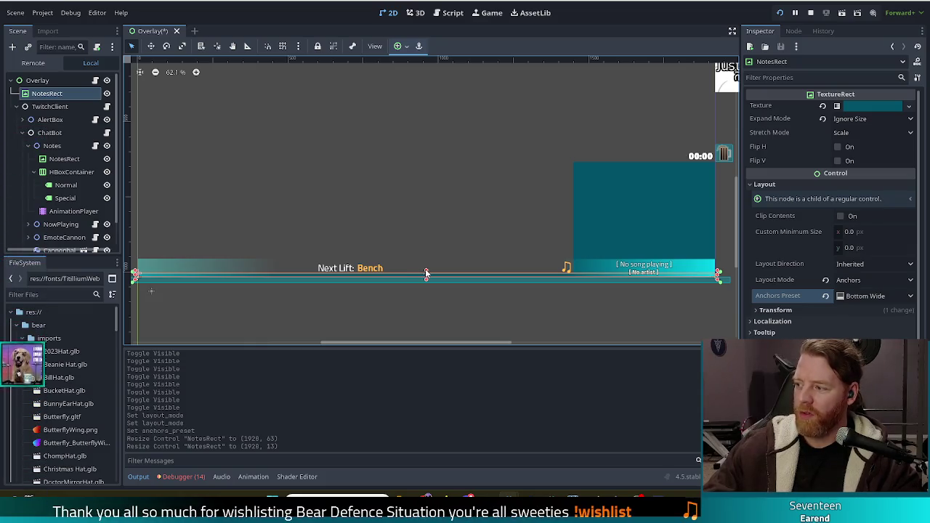
{"action": "left_click_drag", "start_coordinate": [427, 272], "coordinate": [427, 260]}
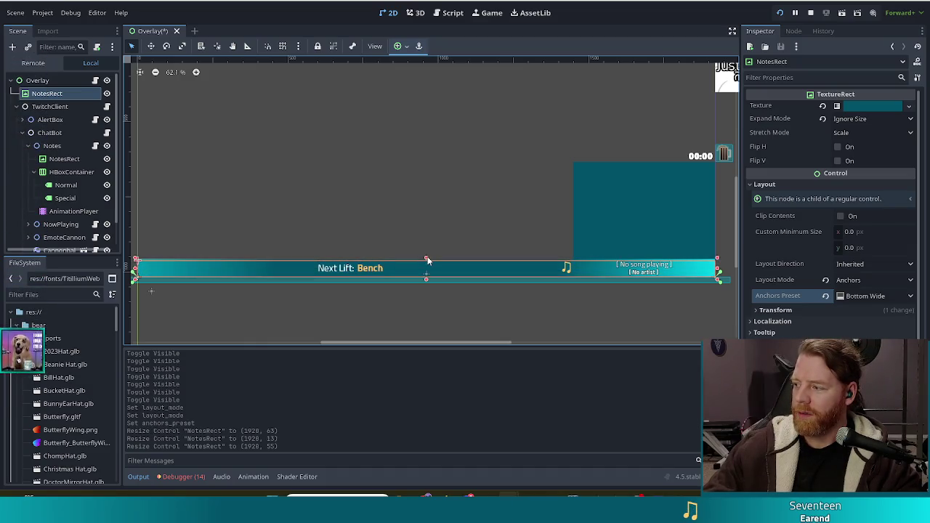
{"action": "left_click_drag", "start_coordinate": [426, 262], "coordinate": [426, 260]}
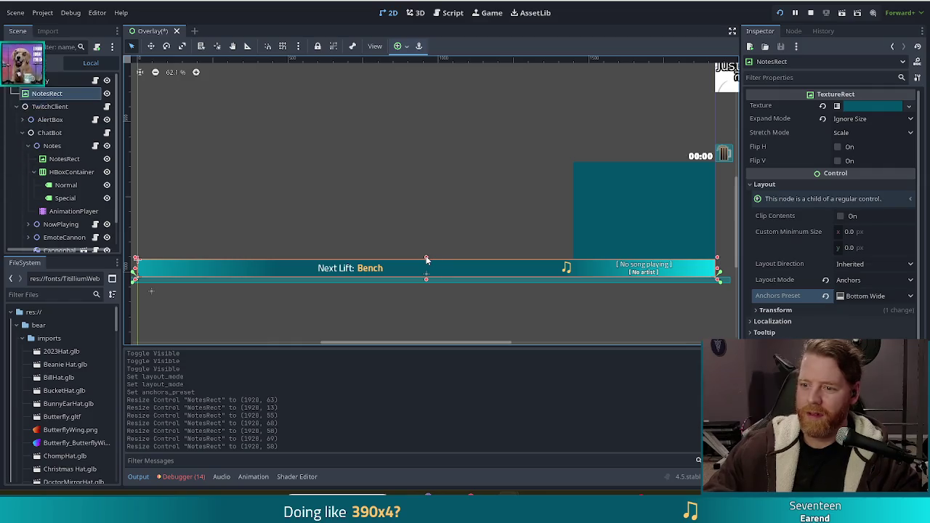
{"action": "left_click_drag", "start_coordinate": [427, 259], "coordinate": [426, 222]}
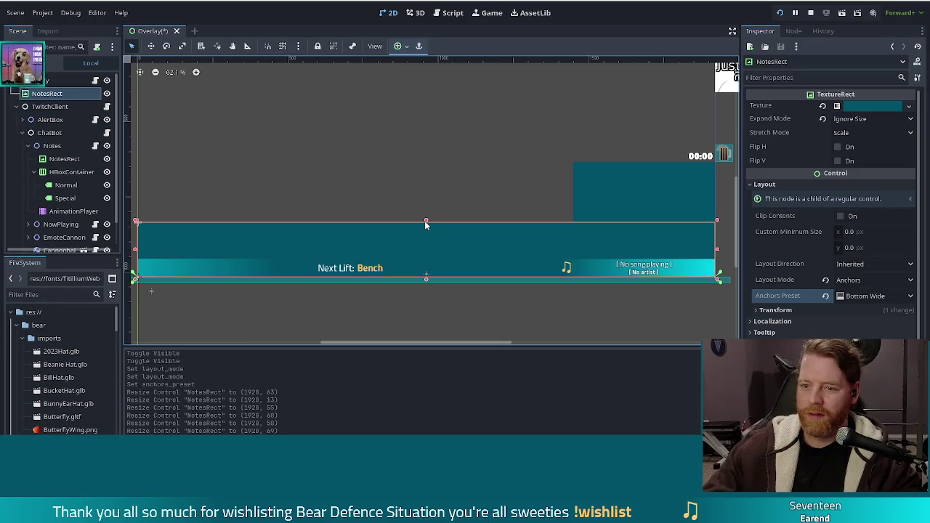
{"action": "left_click_drag", "start_coordinate": [426, 222], "coordinate": [425, 257]}
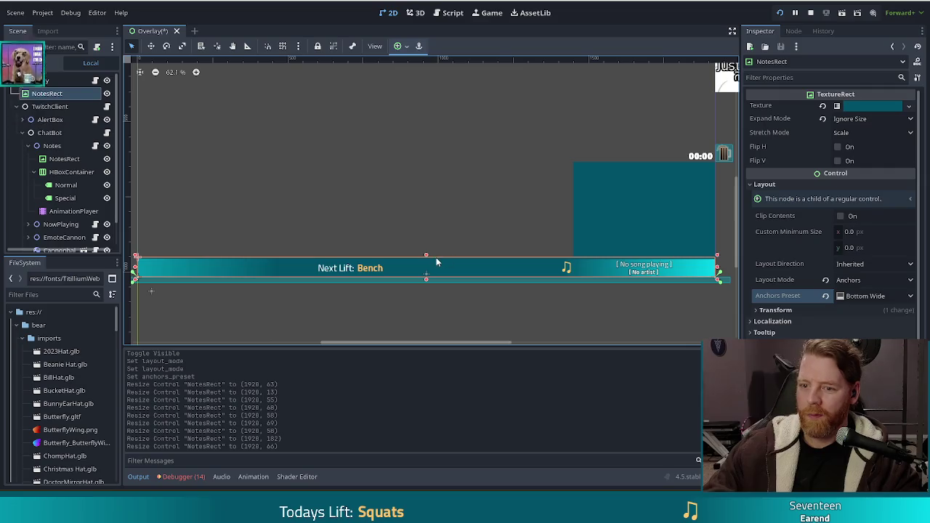
- Nudge the NotesRect bar down three pixels with the Down arrow
{"action": "key", "text": "Down"}
{"action": "key", "text": "Down"}
{"action": "key", "text": "Down"}
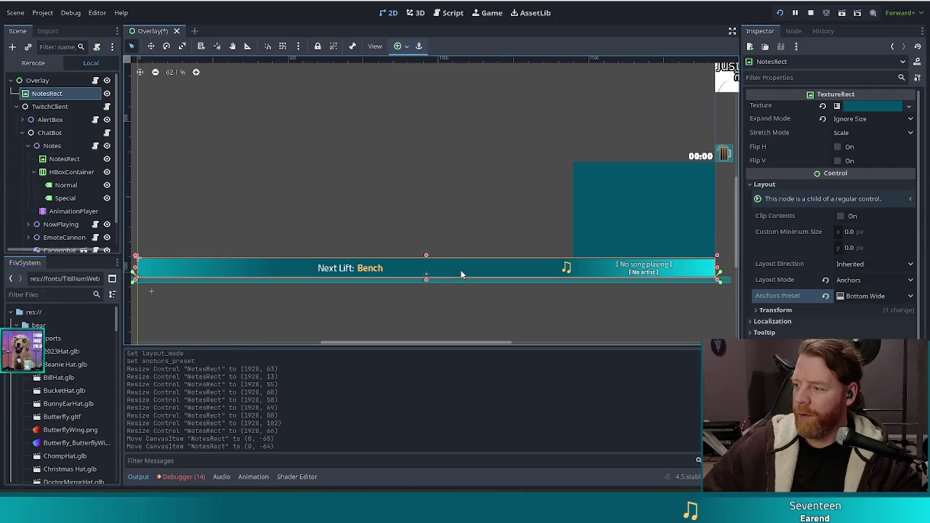
{"action": "key", "text": "Down"}
{"action": "key", "text": "Down"}
{"action": "key", "text": "Down"}
{"action": "key", "text": "Down"}
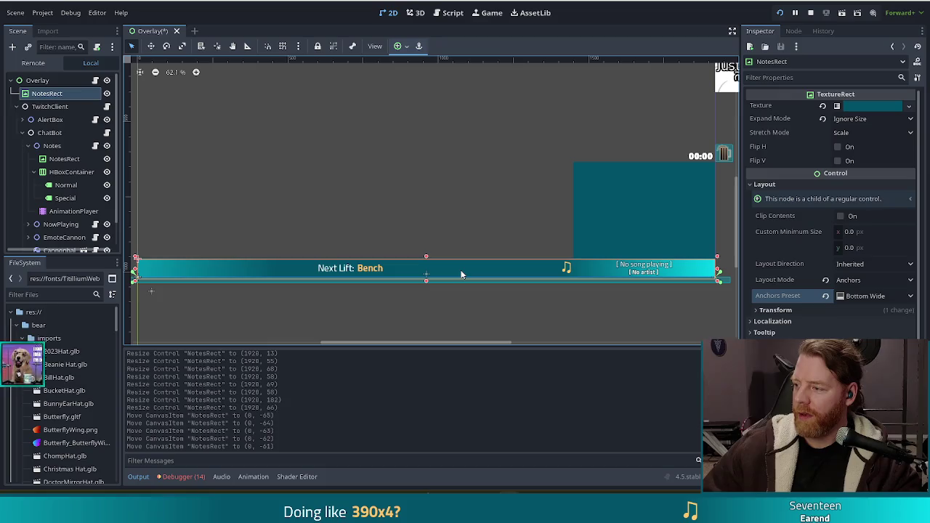
{"action": "key", "text": "Down"}
{"action": "key", "text": "Down"}
{"action": "key", "text": "Down"}
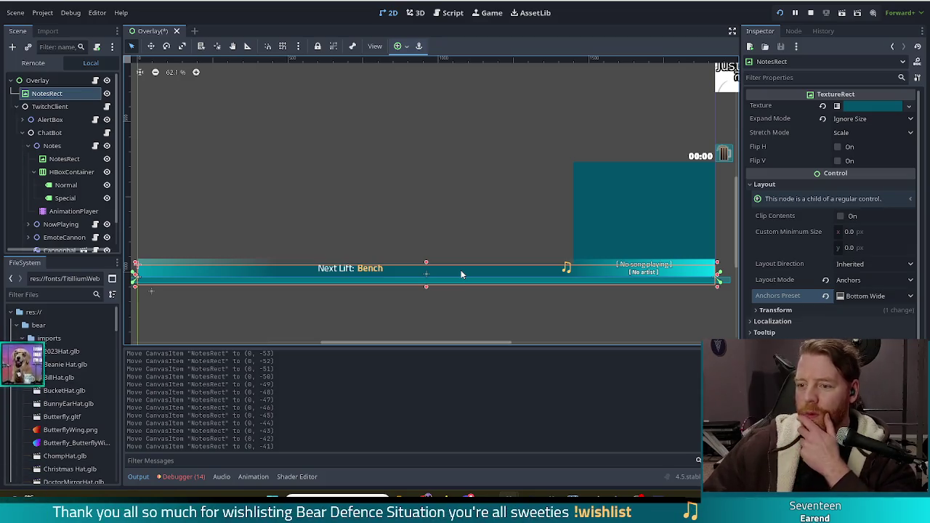
- Undo five times to roll back the nudges, resizes, anchor preset and layout-mode changes
{"action": "key", "text": "ctrl+z"}
{"action": "key", "text": "ctrl+z"}
{"action": "key", "text": "ctrl+z"}
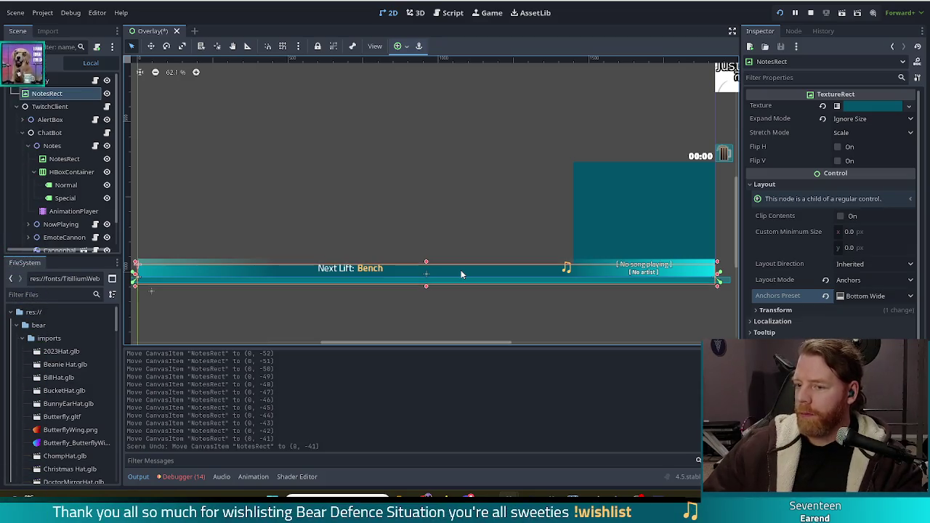
{"action": "key", "text": "ctrl+z"}
{"action": "key", "text": "ctrl+z"}
{"action": "key", "text": "ctrl+z"}
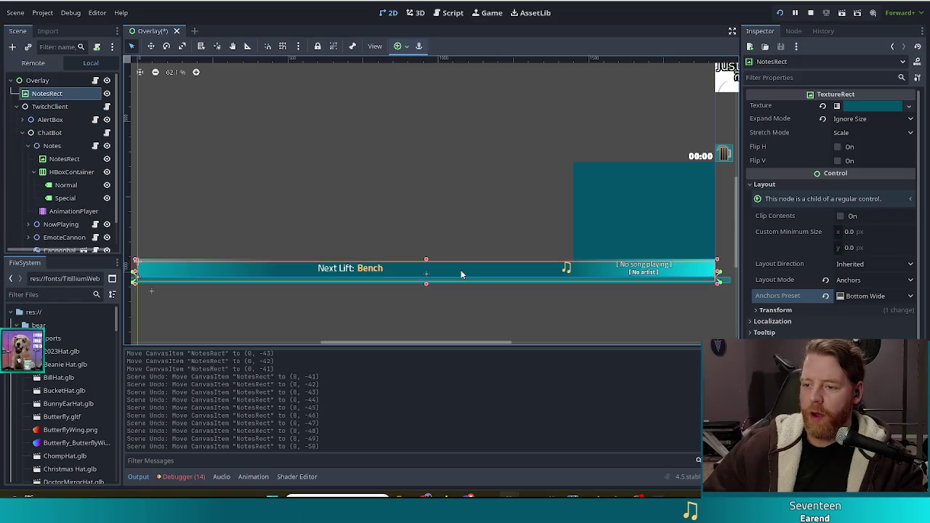
{"action": "key", "text": "ctrl+z"}
{"action": "key", "text": "ctrl+z"}
{"action": "key", "text": "ctrl+z"}
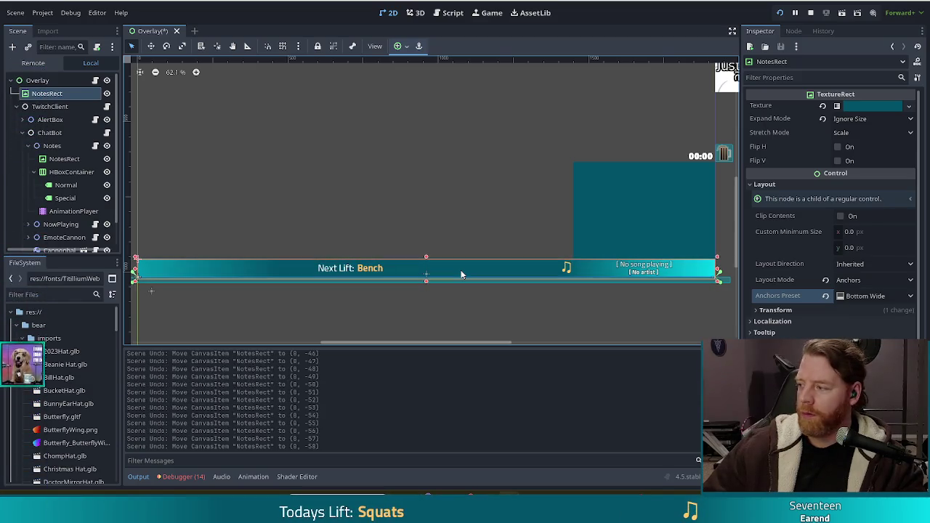
{"action": "key", "text": "ctrl+z"}
{"action": "key", "text": "ctrl+z"}
{"action": "key", "text": "ctrl+z"}
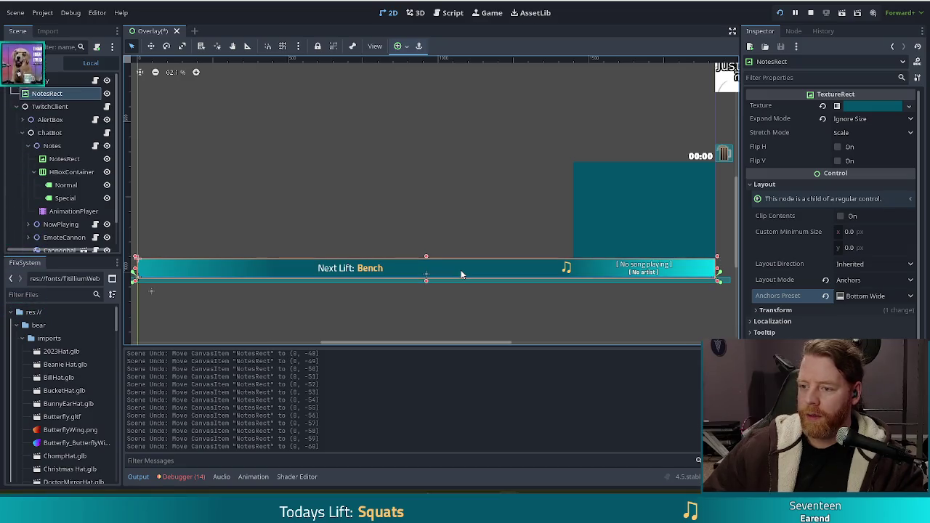
{"action": "key", "text": "ctrl+z"}
{"action": "key", "text": "ctrl+z"}
{"action": "key", "text": "ctrl+z"}
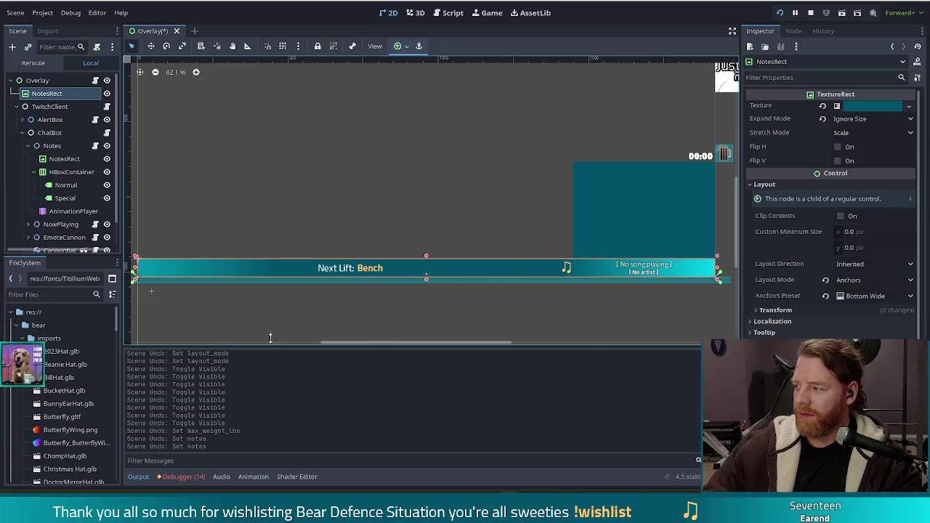
{"action": "left_click", "coordinate": [163, 267]}
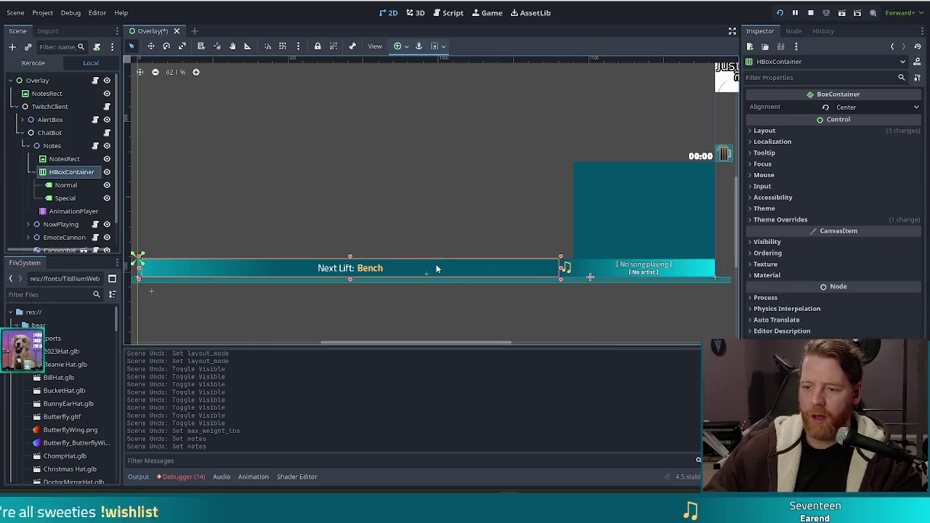
{"action": "left_click", "coordinate": [64, 160]}
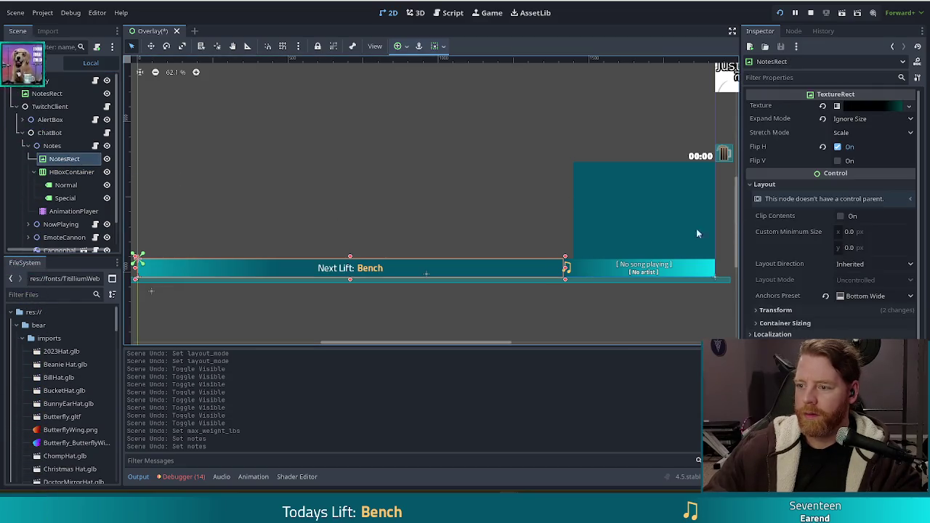
{"action": "left_click", "coordinate": [802, 309]}
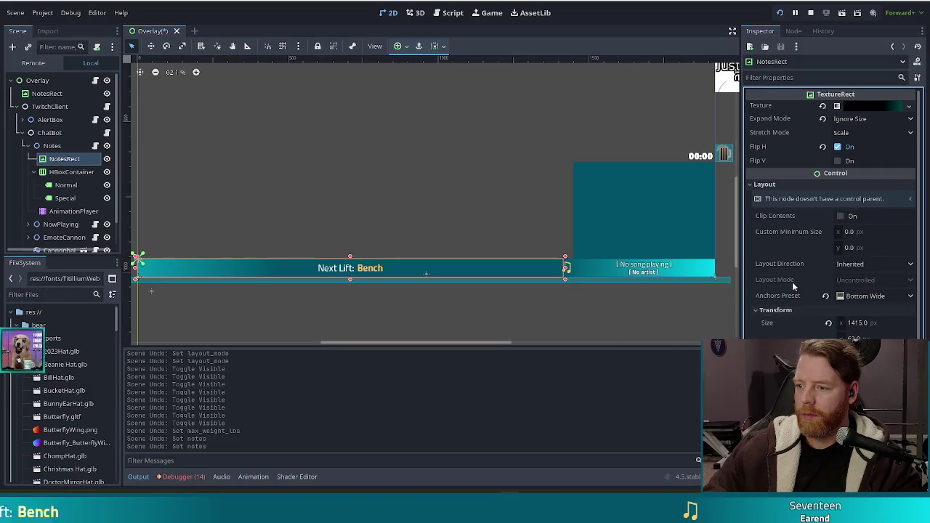
{"action": "scroll", "coordinate": [828, 309], "scroll_direction": "down", "scroll_amount": 2}
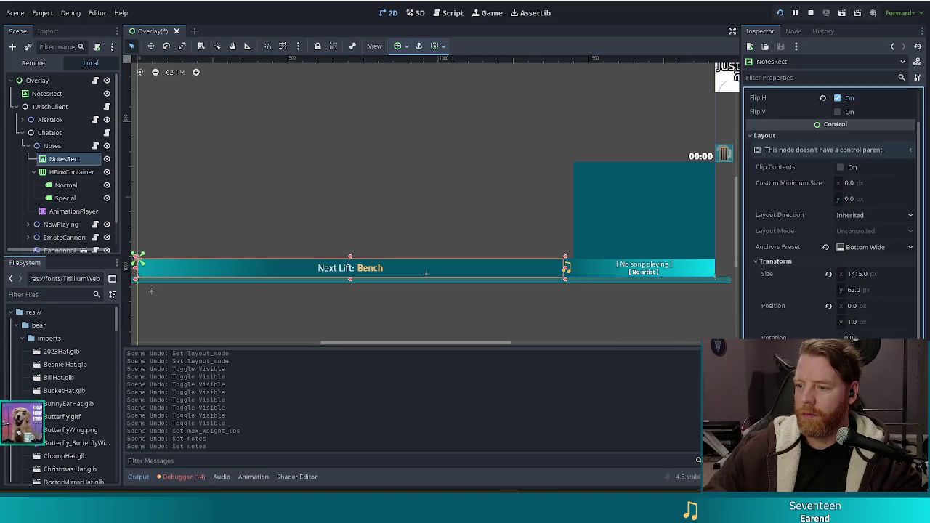
{"action": "left_click", "coordinate": [854, 247]}
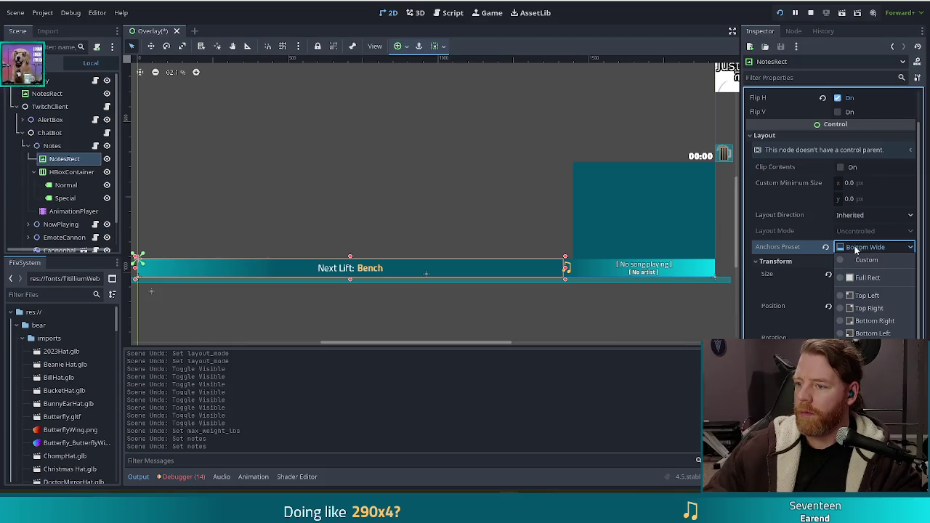
{"action": "left_click", "coordinate": [858, 248]}
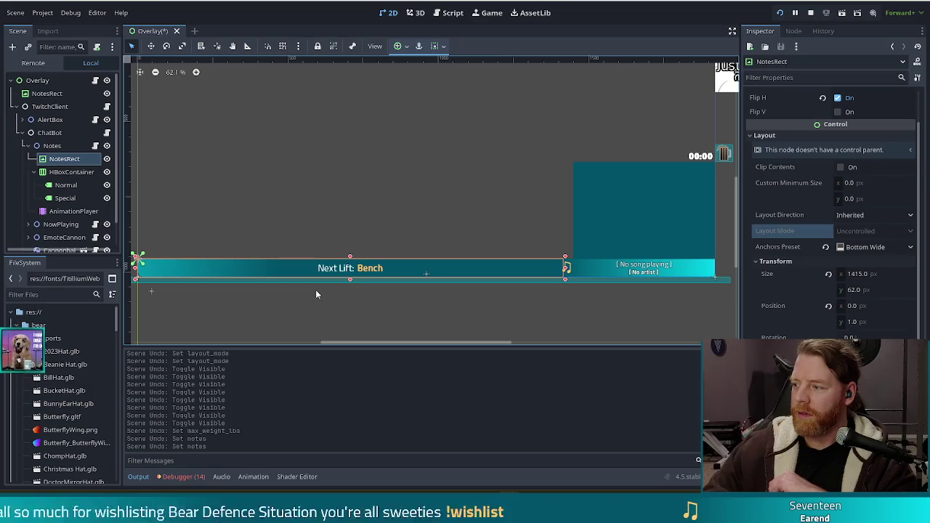
{"action": "left_click", "coordinate": [857, 247]}
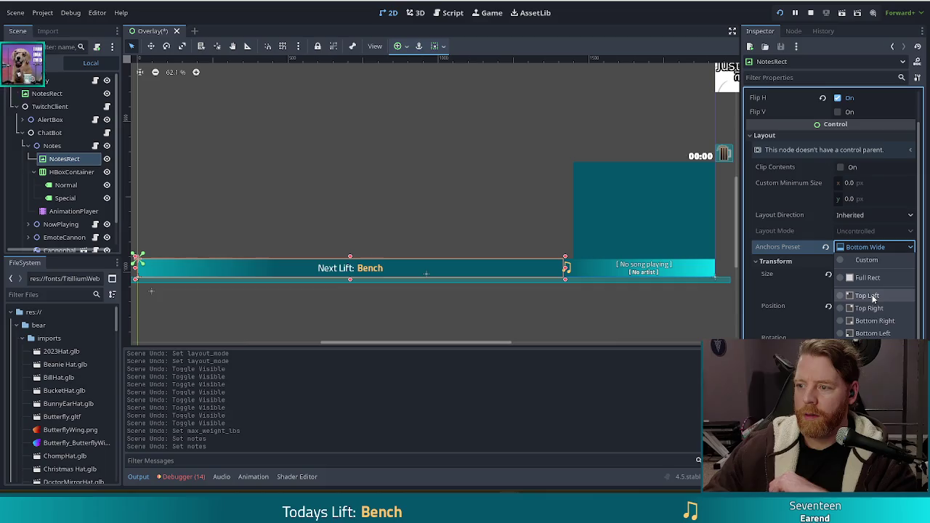
{"action": "left_click", "coordinate": [855, 202]}
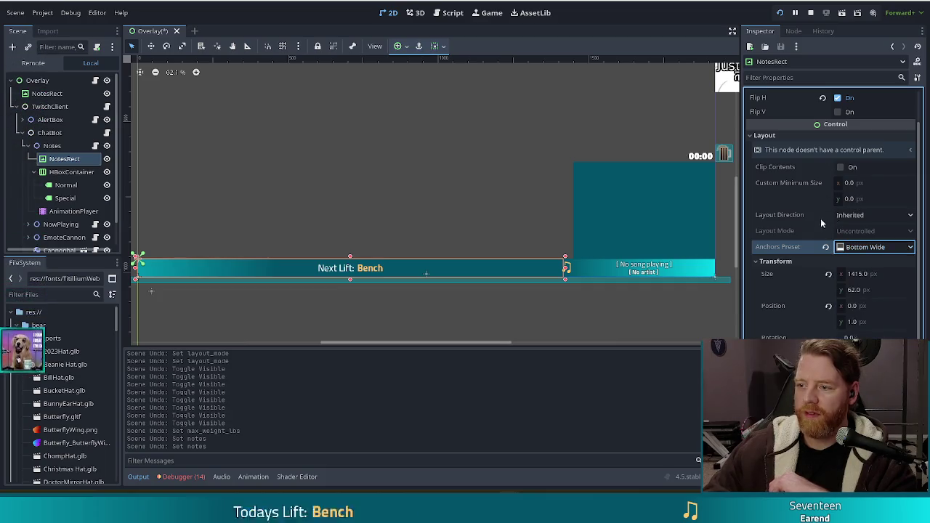
{"action": "scroll", "coordinate": [820, 220], "scroll_direction": "up", "scroll_amount": 1}
{"action": "scroll", "coordinate": [815, 225], "scroll_direction": "down", "scroll_amount": 1}
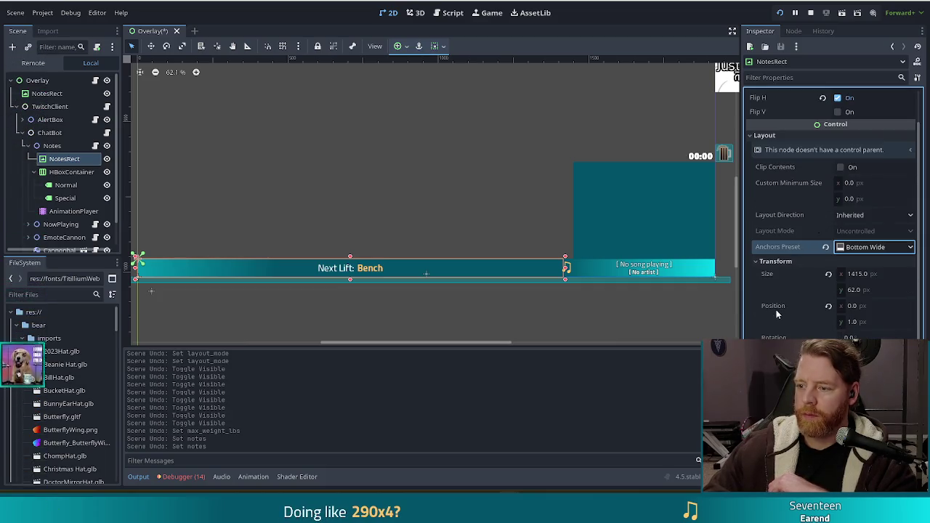
- Set NotesRect's Custom Minimum Size height to 62 px and apply the Full Rect anchor preset
{"action": "left_click", "coordinate": [859, 199]}
{"action": "type", "text": "6"}
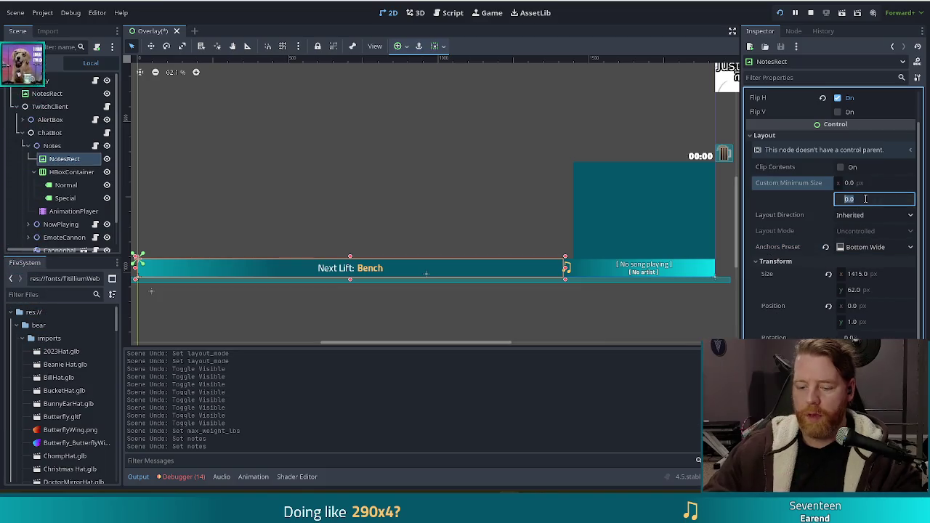
{"action": "type", "text": "2"}
{"action": "key", "text": "Return"}
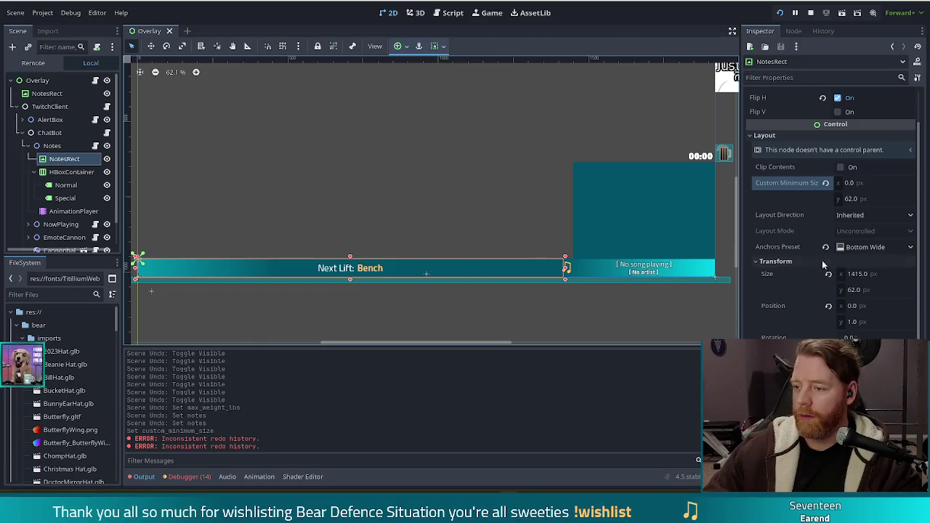
{"action": "left_click", "coordinate": [872, 247]}
{"action": "left_click", "coordinate": [865, 279]}
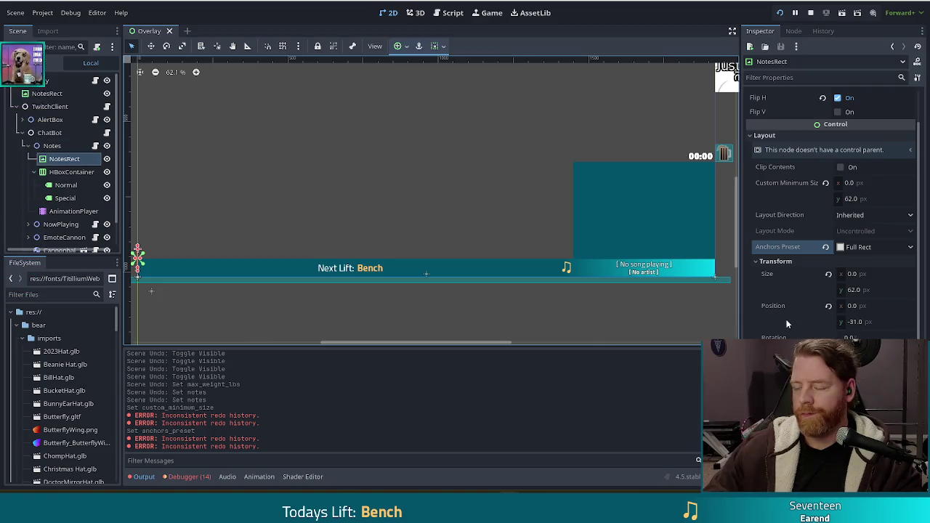
- Try Bottom Wide anchors, revert NotesRect to Top Left, and stretch the bar to 1920 px wide
{"action": "left_click", "coordinate": [870, 247]}
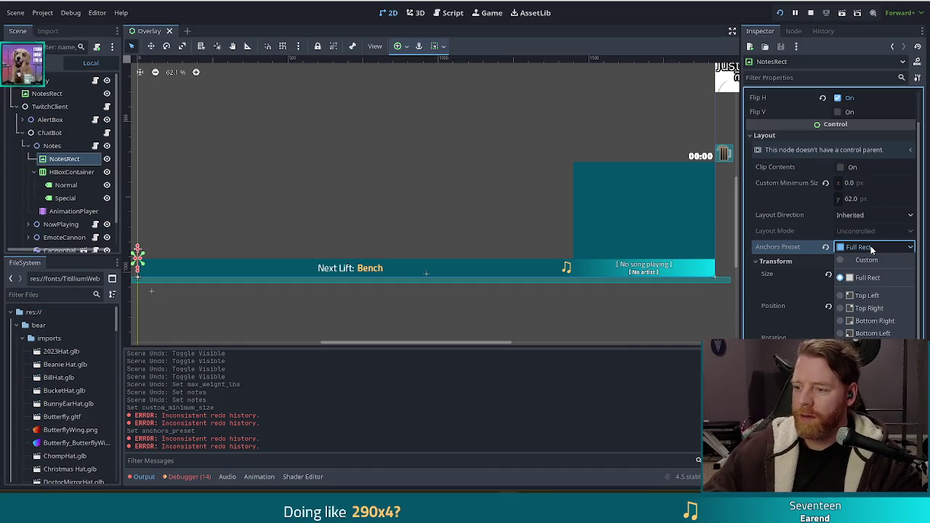
{"action": "left_click", "coordinate": [871, 247]}
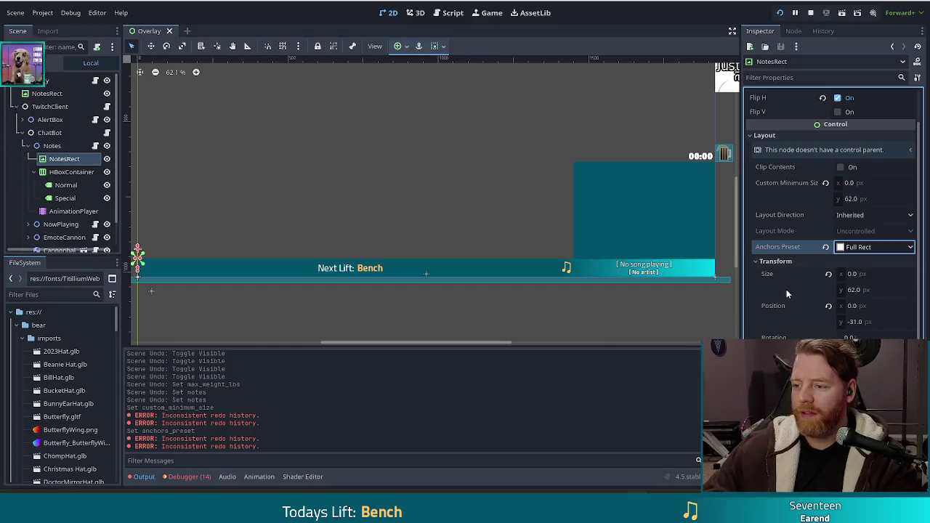
{"action": "left_click", "coordinate": [866, 247]}
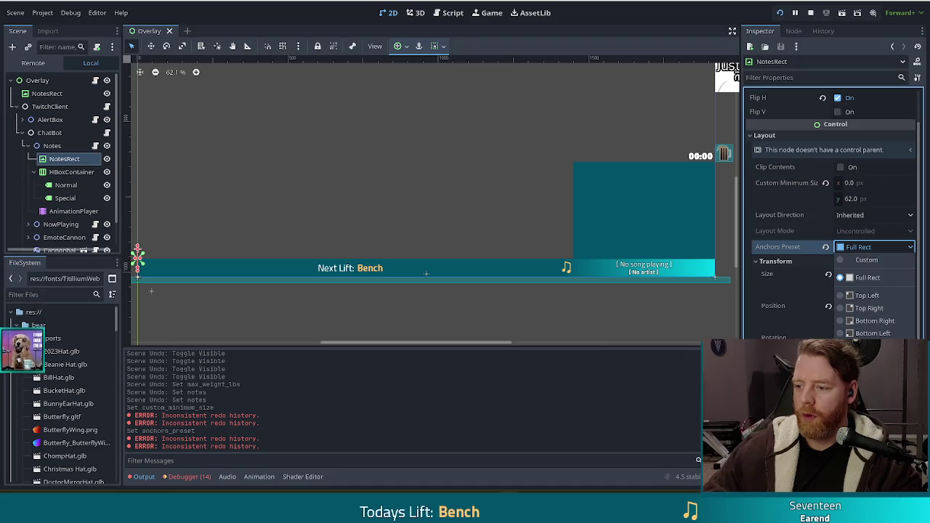
{"action": "left_click", "coordinate": [872, 452]}
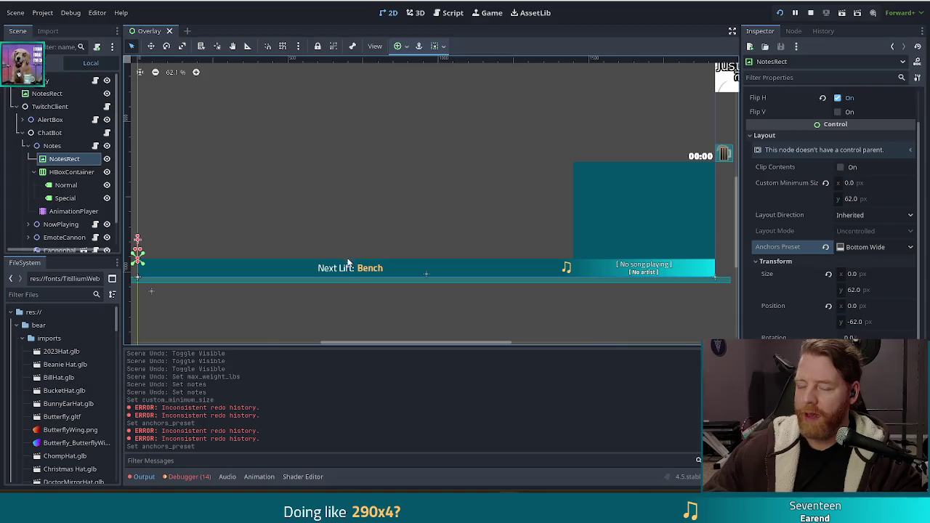
{"action": "left_click", "coordinate": [826, 249]}
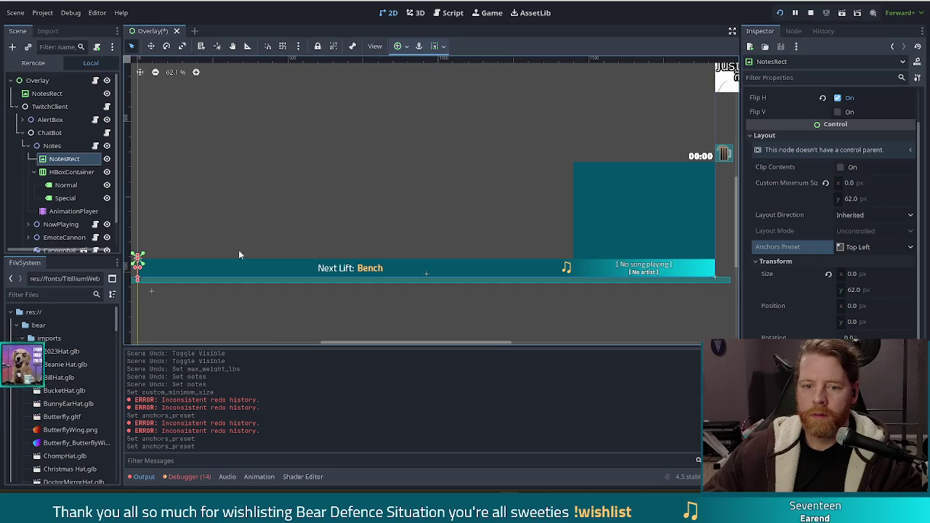
{"action": "left_click_drag", "start_coordinate": [140, 270], "coordinate": [718, 279]}
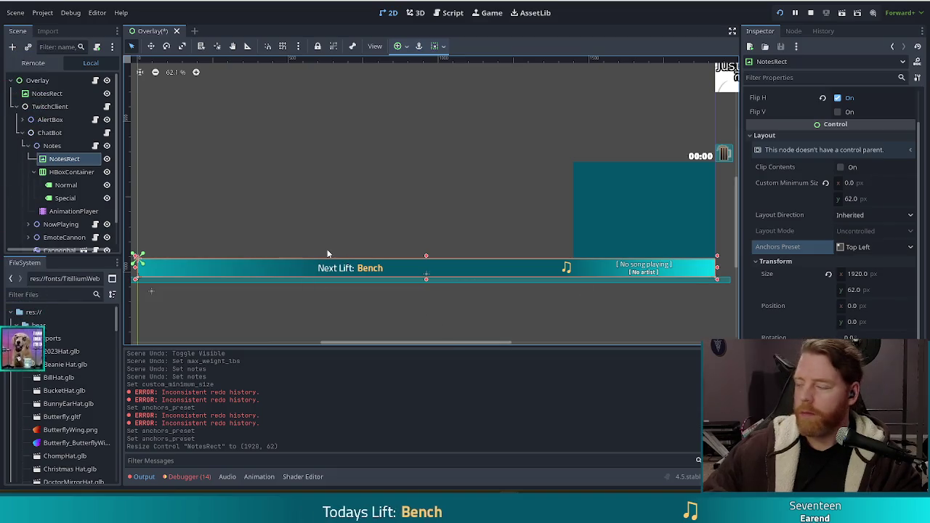
{"action": "key", "text": "Up"}
{"action": "key", "text": "Up"}
{"action": "key", "text": "Up"}
- Nudge the nested NotesRect with the arrow keys until it sits at position (0, −4)
{"action": "key", "text": "Up"}
{"action": "key", "text": "Up"}
{"action": "key", "text": "Up"}
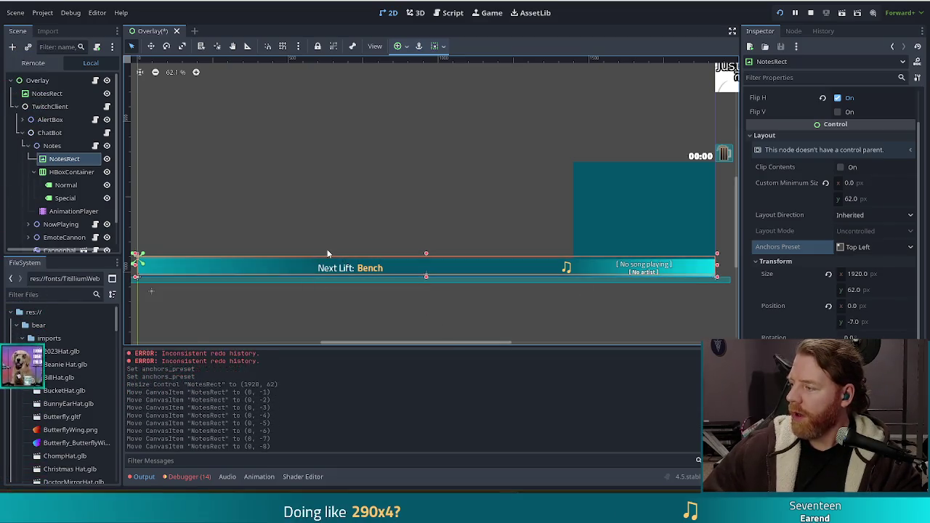
{"action": "key", "text": "Up"}
{"action": "key", "text": "Up"}
{"action": "key", "text": "Up"}
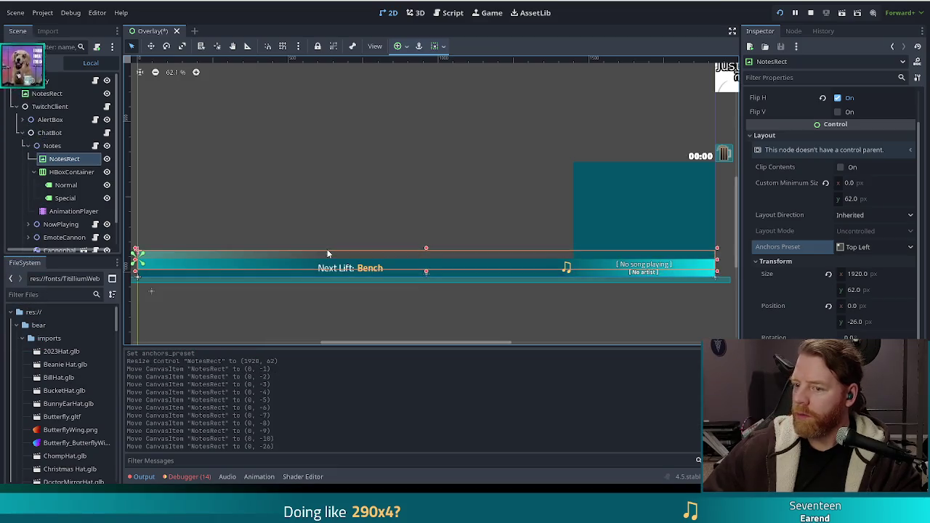
{"action": "key", "text": "Down"}
{"action": "key", "text": "Down"}
{"action": "key", "text": "Down"}
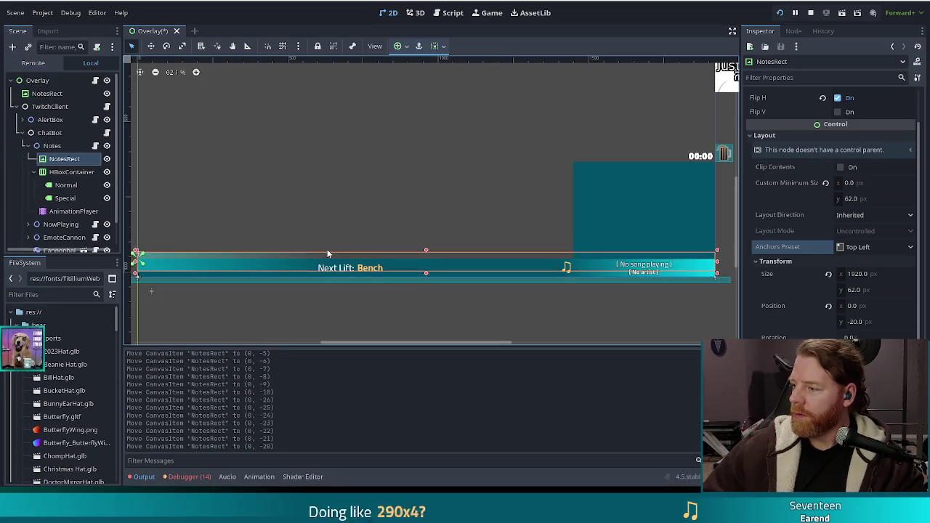
{"action": "key", "text": "Down"}
{"action": "key", "text": "Down"}
{"action": "key", "text": "Down"}
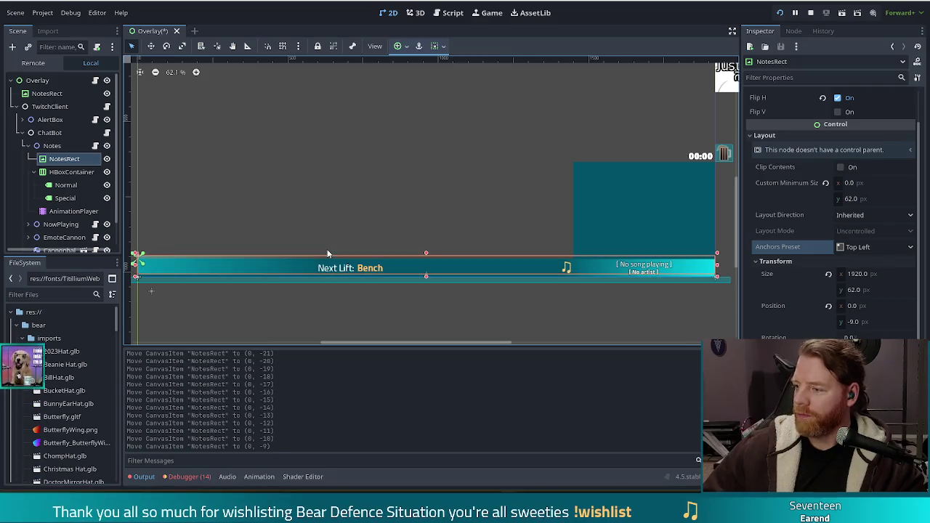
{"action": "key", "text": "Up"}
{"action": "key", "text": "Up"}
{"action": "key", "text": "Up"}
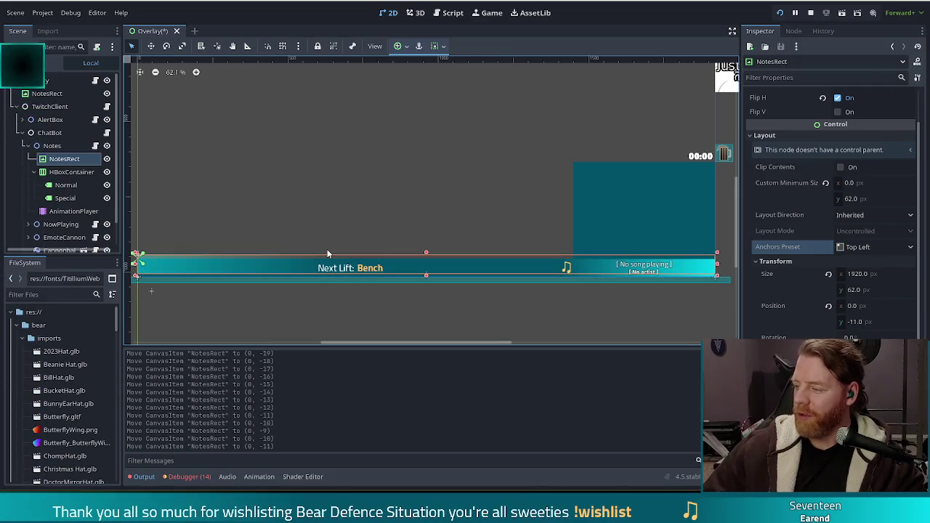
{"action": "key", "text": "Up"}
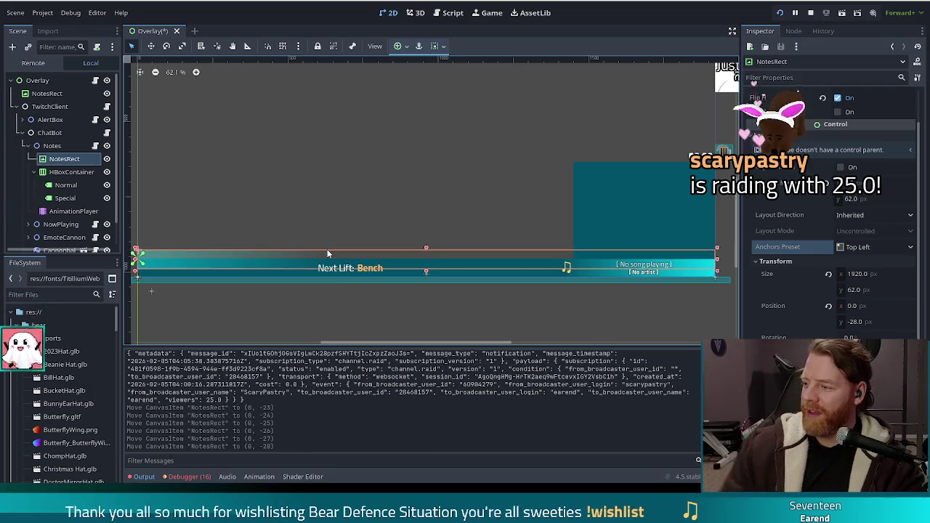
{"action": "key", "text": "shift+Up"}
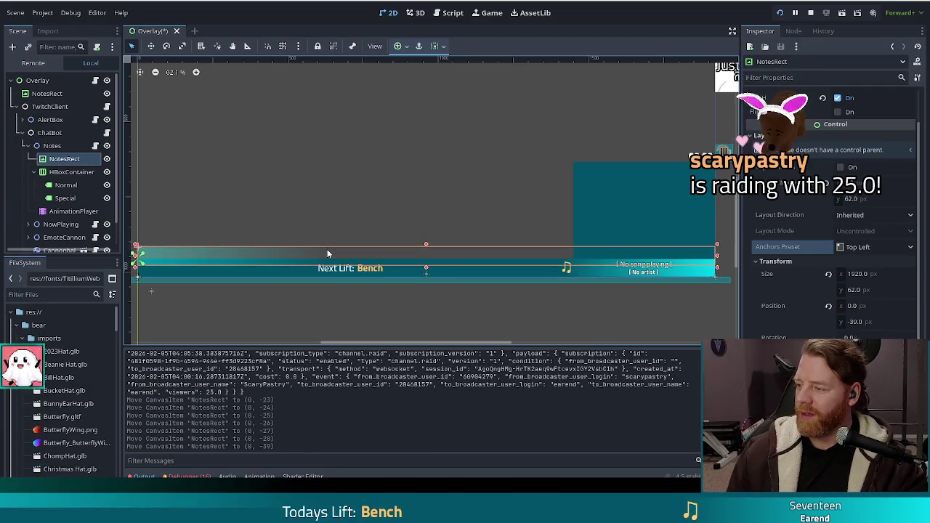
{"action": "key", "text": "Down"}
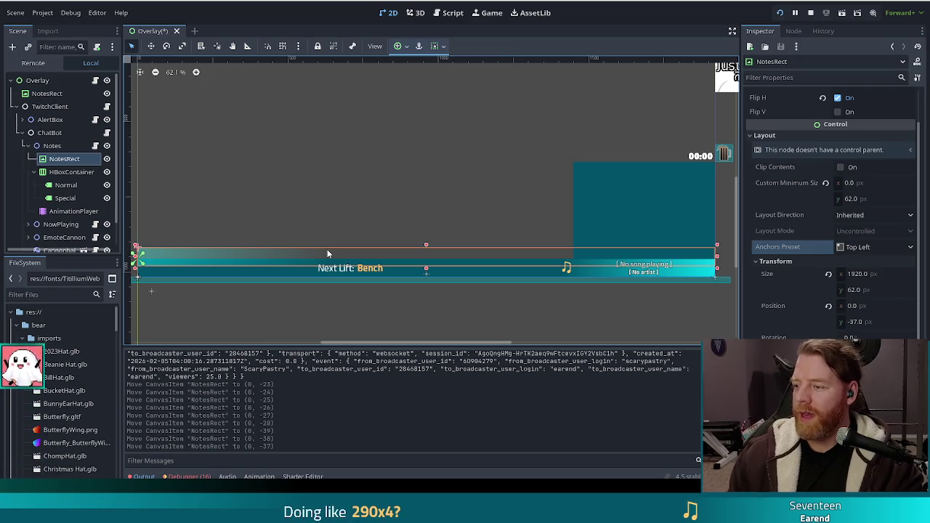
{"action": "key", "text": "shift+Down"}
{"action": "key", "text": "shift+Down"}
{"action": "key", "text": "shift+Down"}
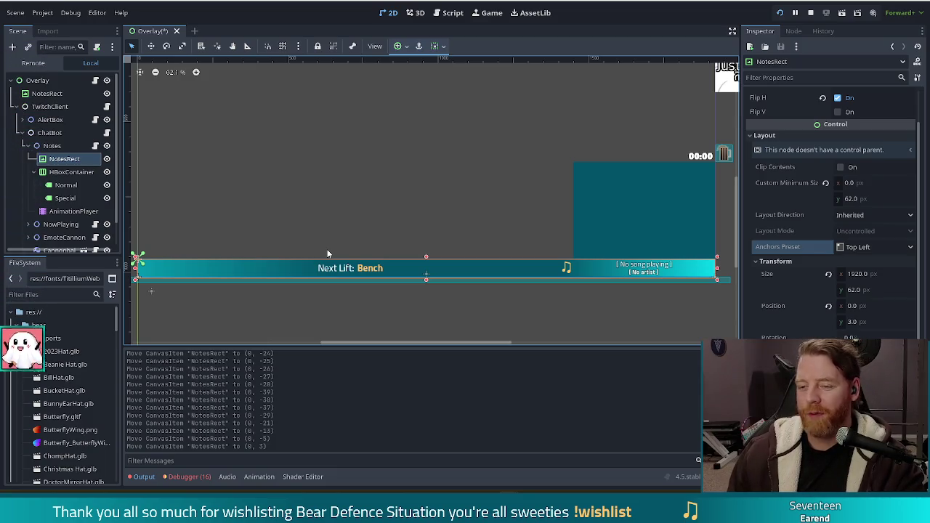
{"action": "key", "text": "Up"}
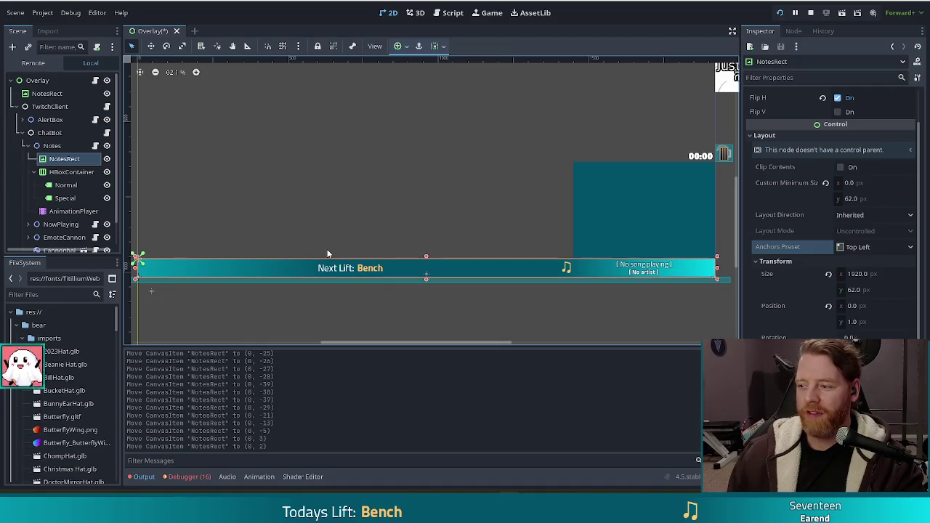
{"action": "key", "text": "Up"}
{"action": "key", "text": "Up"}
{"action": "key", "text": "Up"}
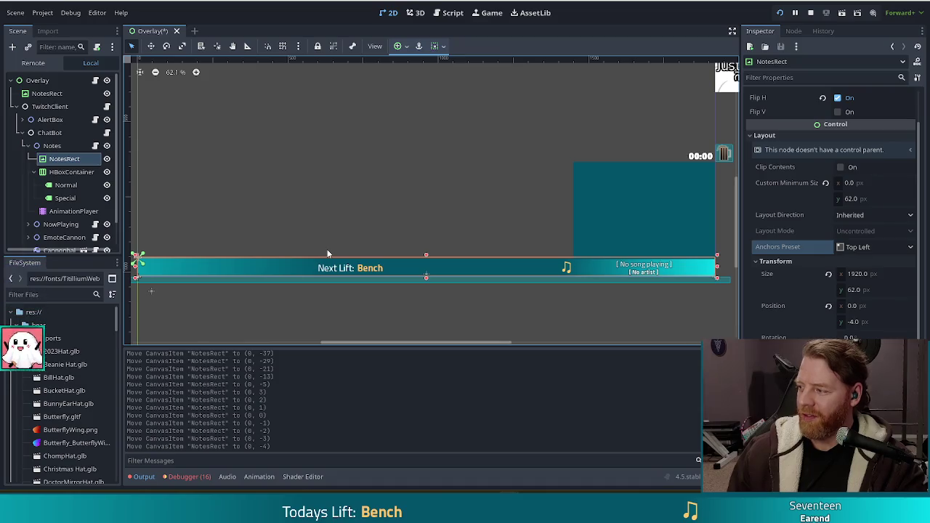
- Deselect the notes bar, select the CamRect webcam frame, and move to the tower_fire script window
{"action": "left_click", "coordinate": [450, 315]}
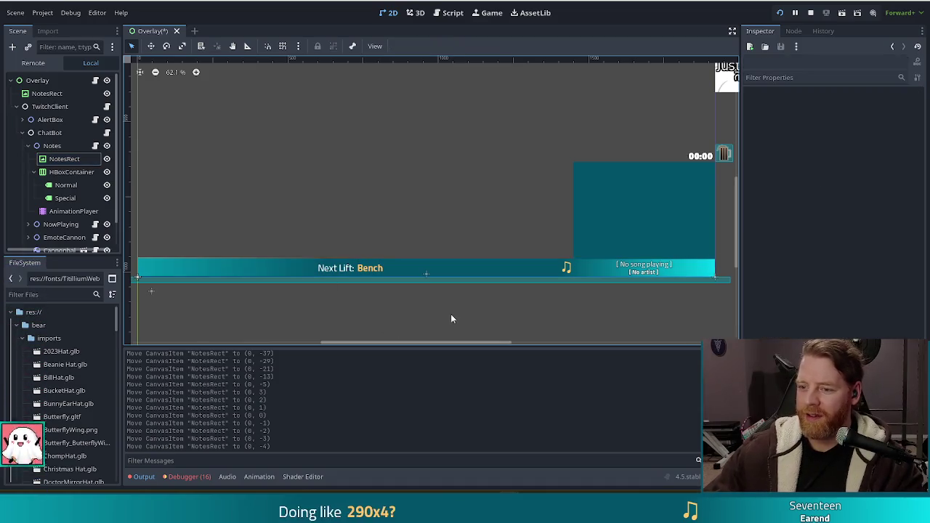
{"action": "left_click", "coordinate": [619, 221]}
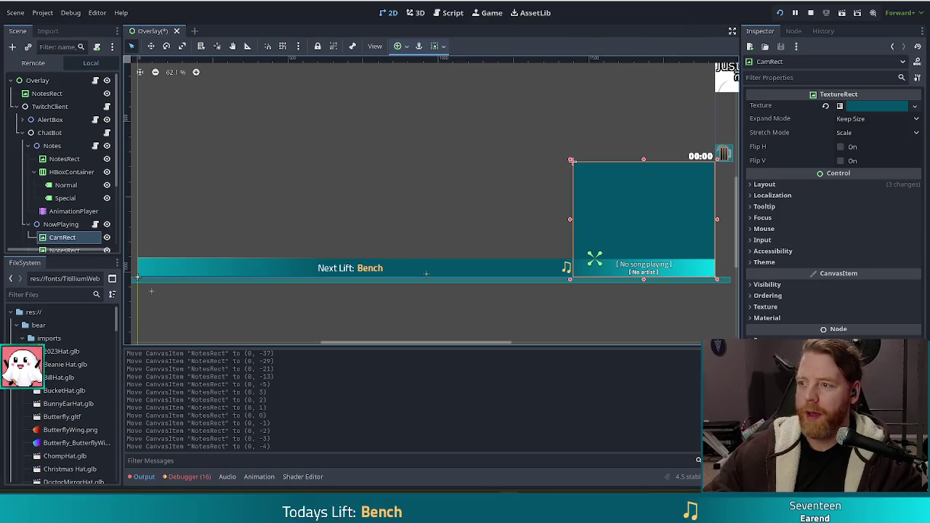
{"action": "key", "text": "alt+Tab"}
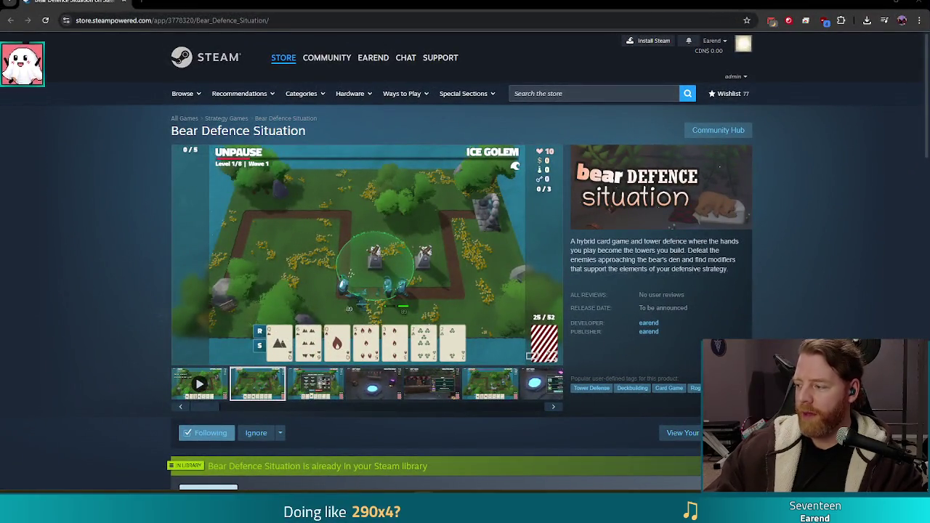
- Play the Bear Defence Situation trailer full screen, exit it, and move to the Bluesky post
{"action": "left_click", "coordinate": [199, 384]}
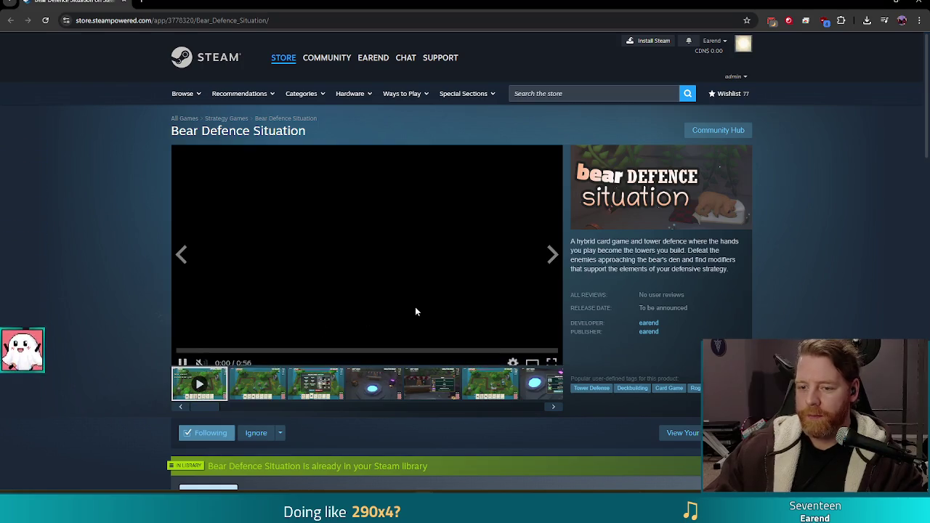
{"action": "left_click", "coordinate": [551, 356]}
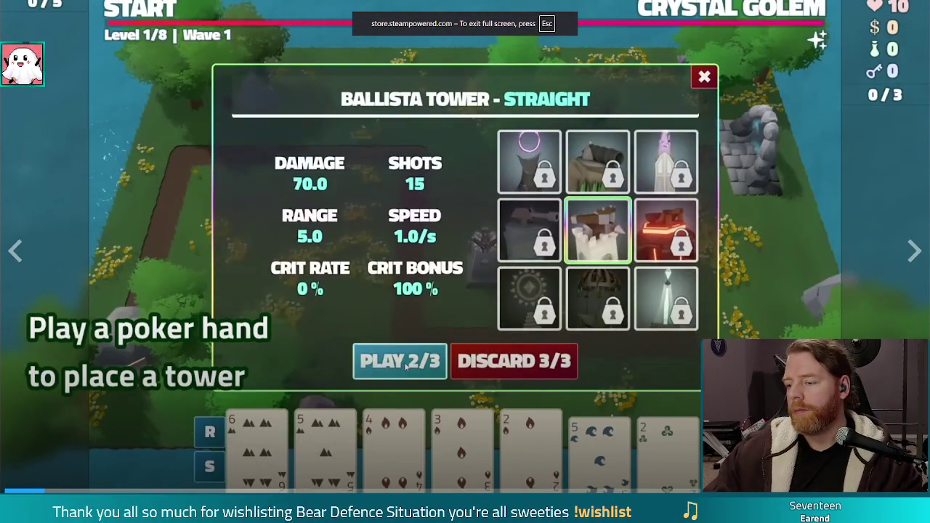
{"action": "key", "text": "Escape"}
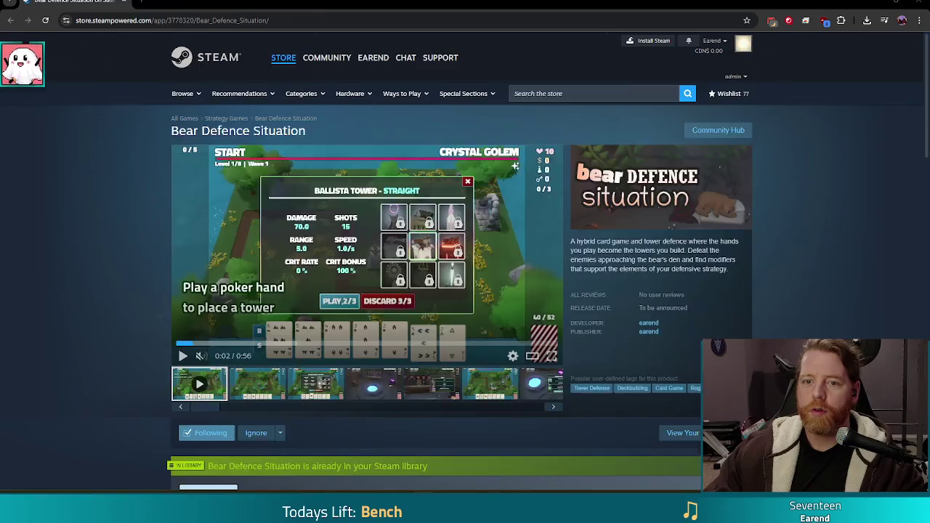
{"action": "key", "text": "ctrl+shift+t"}
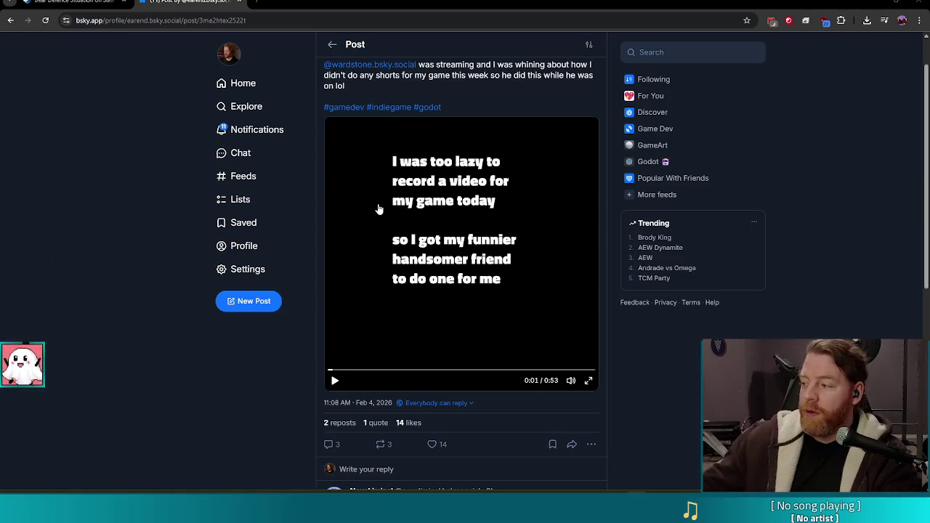
- Watch the Bluesky post's video full screen, exit, and return to the Steam store page
{"action": "left_click", "coordinate": [589, 380]}
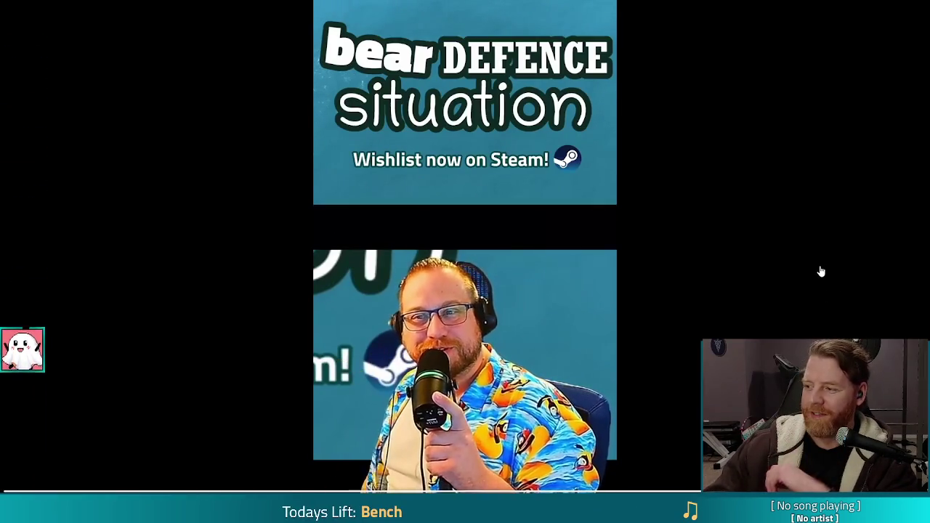
{"action": "key", "text": "Escape"}
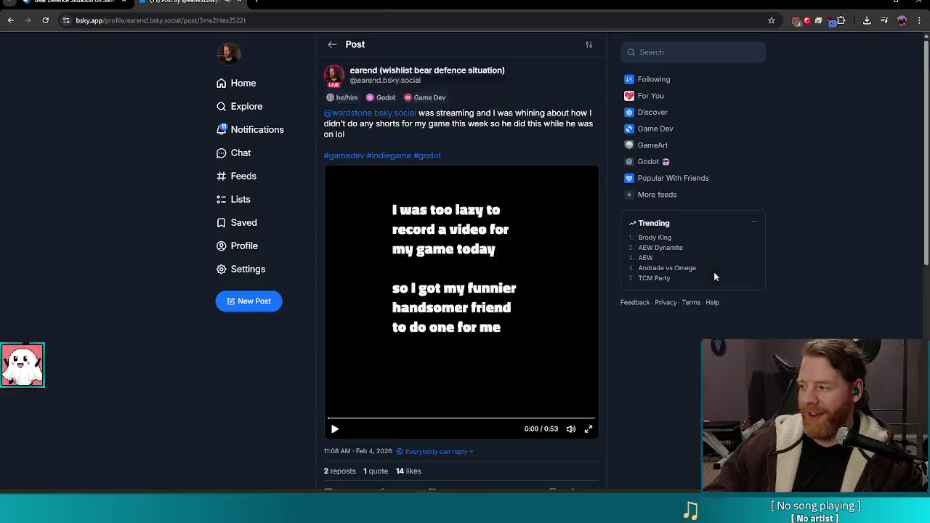
{"action": "scroll", "coordinate": [711, 271], "scroll_direction": "down", "scroll_amount": 1}
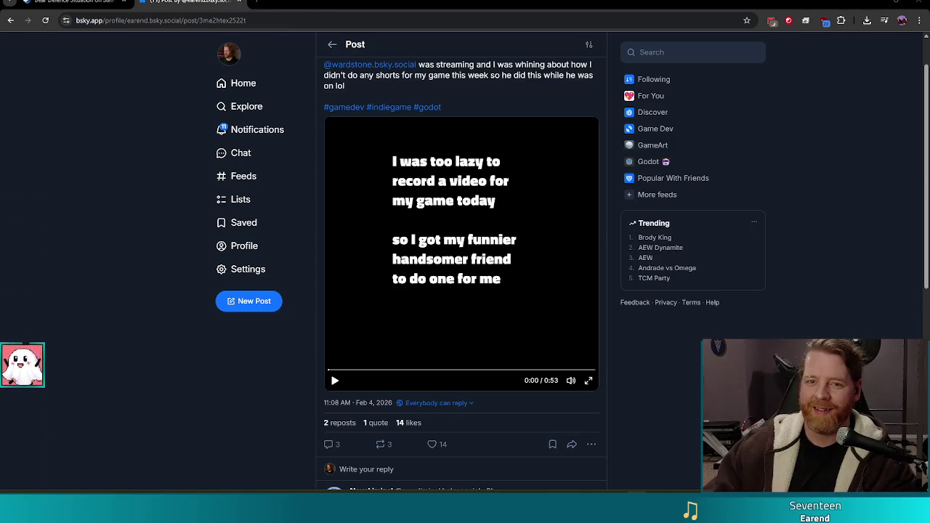
{"action": "key", "text": "ctrl+shift+Tab"}
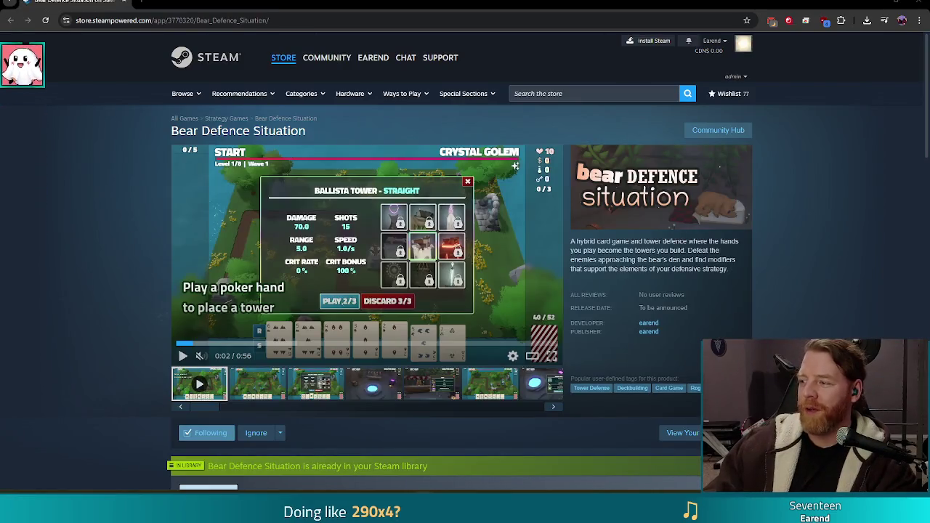
- Switch from the Steam Store browser back to the Godot editor showing tower_fire.gd
{"action": "key", "text": "alt+Tab"}
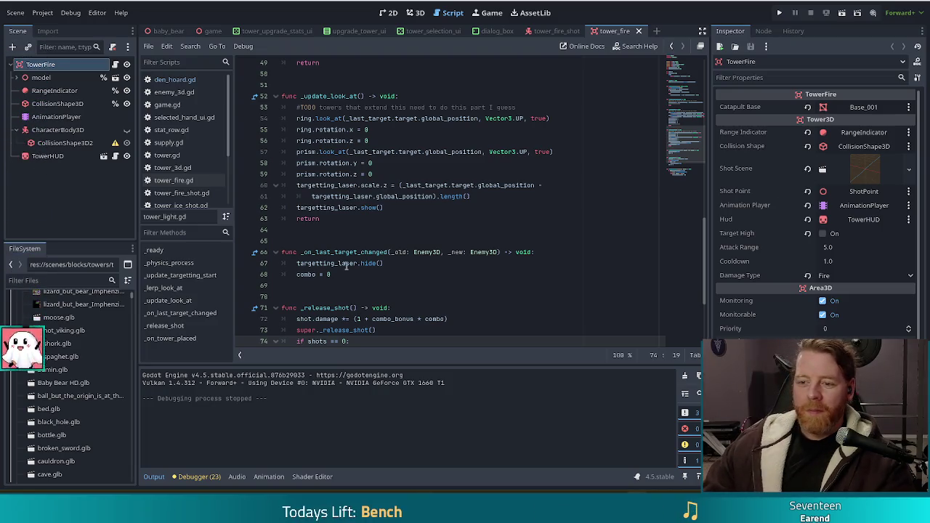
- Place the caret on blank line 64 of tower_fire.gd and save the work
{"action": "left_click", "coordinate": [401, 230]}
{"action": "key", "text": "ctrl+s"}
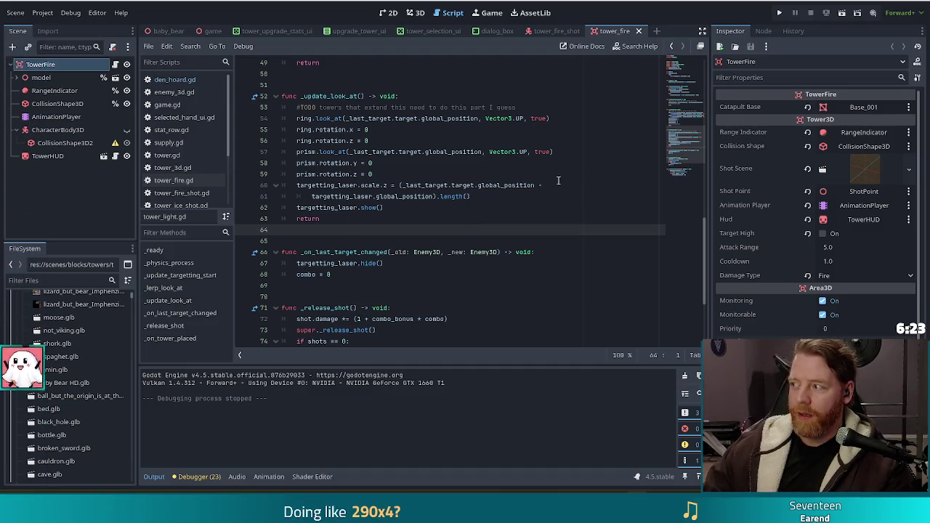
- Return to the end of line 62, then close the tower_fire script tab
{"action": "left_click", "coordinate": [391, 209]}
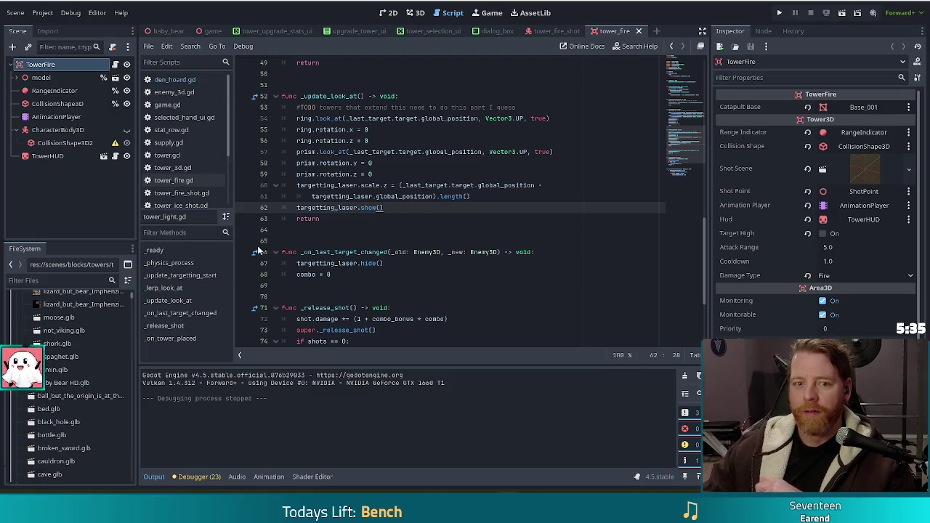
{"action": "left_click", "coordinate": [639, 32]}
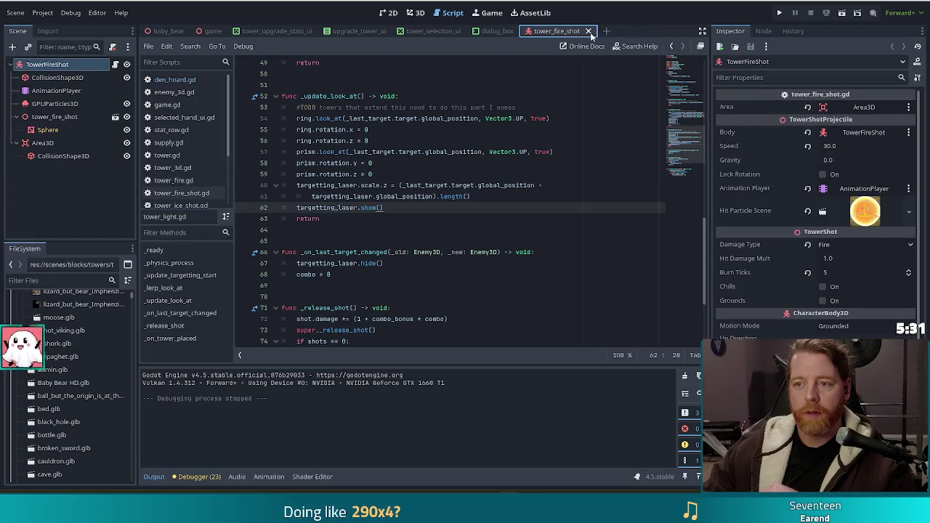
- Close the tower_fire_shot script and inspect the targetting_laser scale calculation on line 61
{"action": "left_click", "coordinate": [590, 32]}
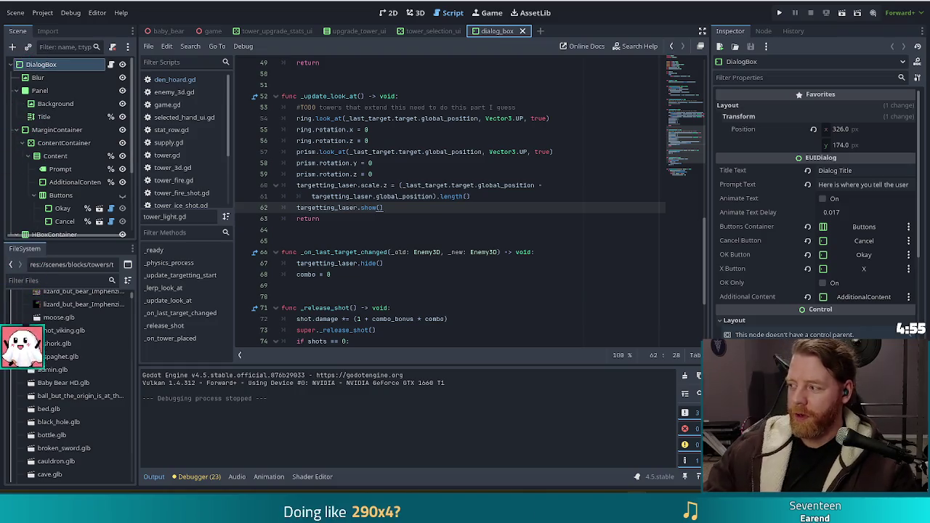
{"action": "left_click", "coordinate": [398, 191]}
{"action": "left_click", "coordinate": [399, 210]}
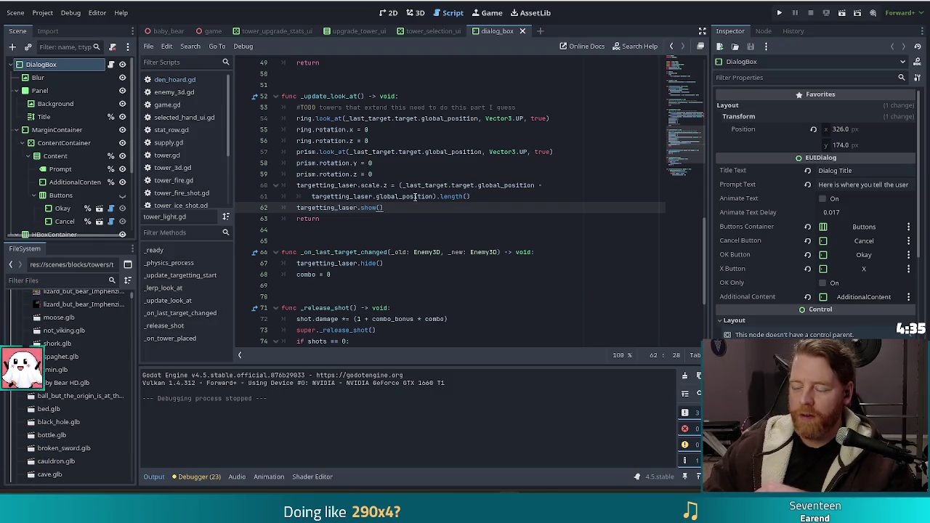
{"action": "mouse_move", "coordinate": [416, 196]}
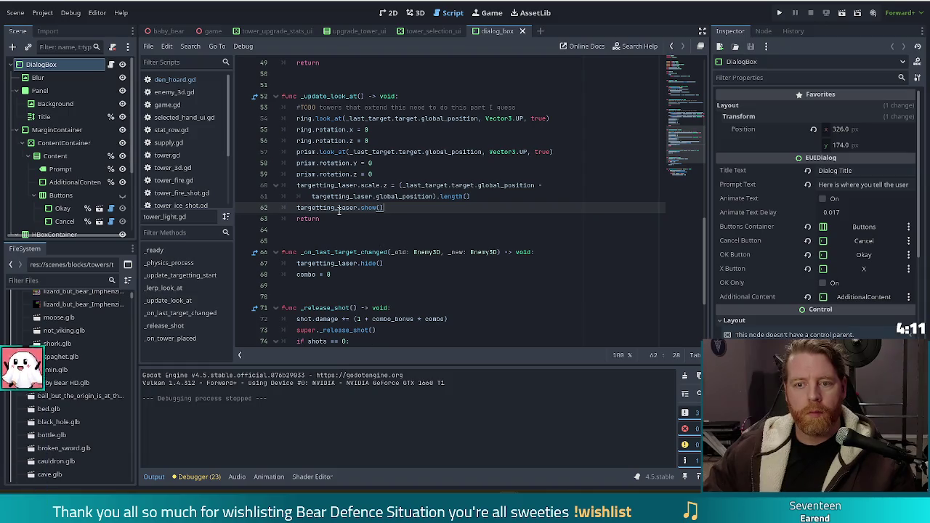
- Review line 58, then open the script File menu and dismiss it without closing anything
{"action": "left_click", "coordinate": [393, 164]}
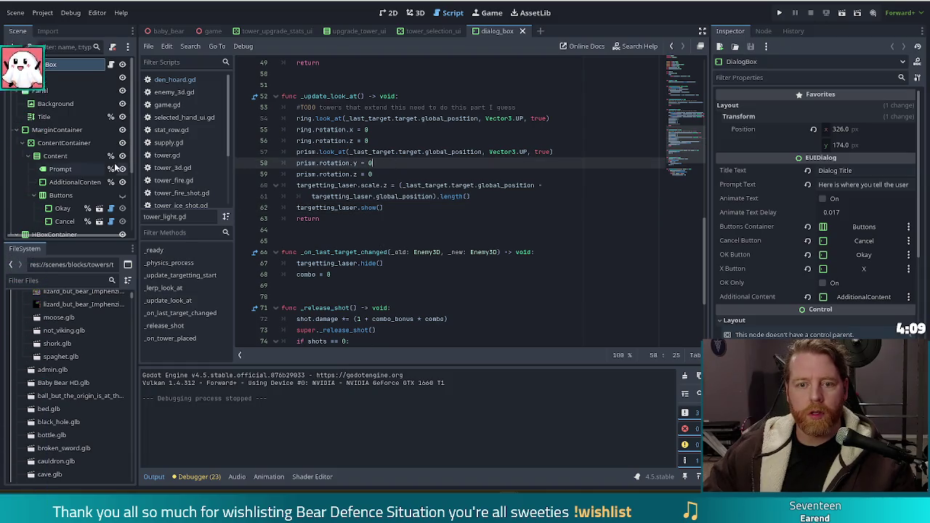
{"action": "scroll", "coordinate": [161, 154], "scroll_direction": "down", "scroll_amount": 2}
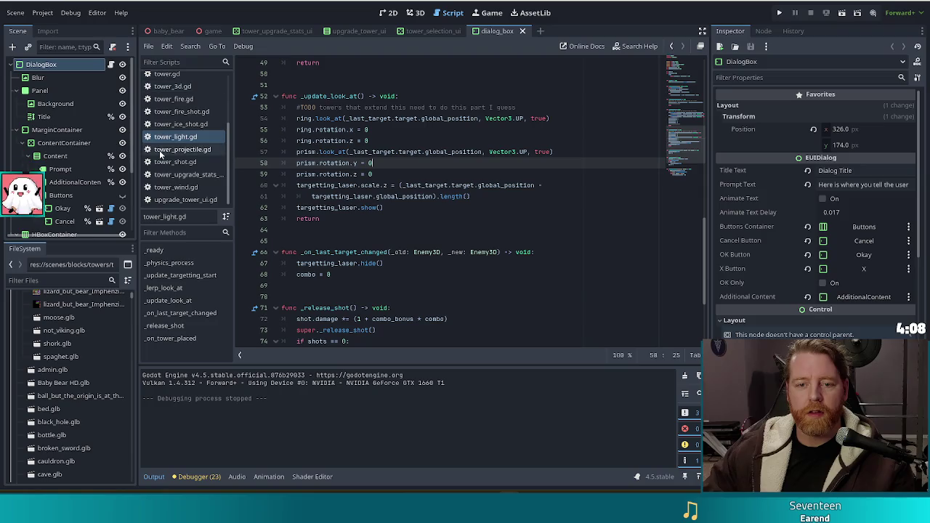
{"action": "left_click", "coordinate": [148, 47]}
{"action": "key", "text": "Escape"}
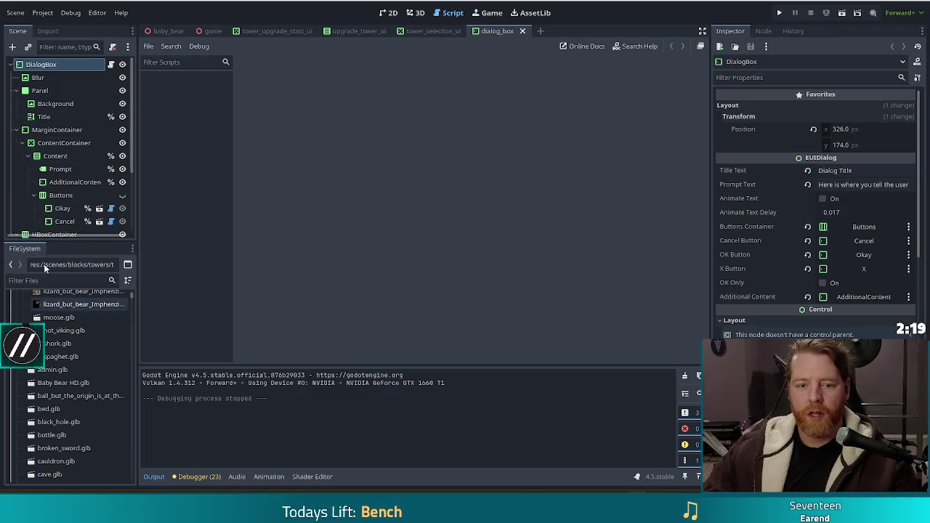
{"action": "type", "text": "game"}
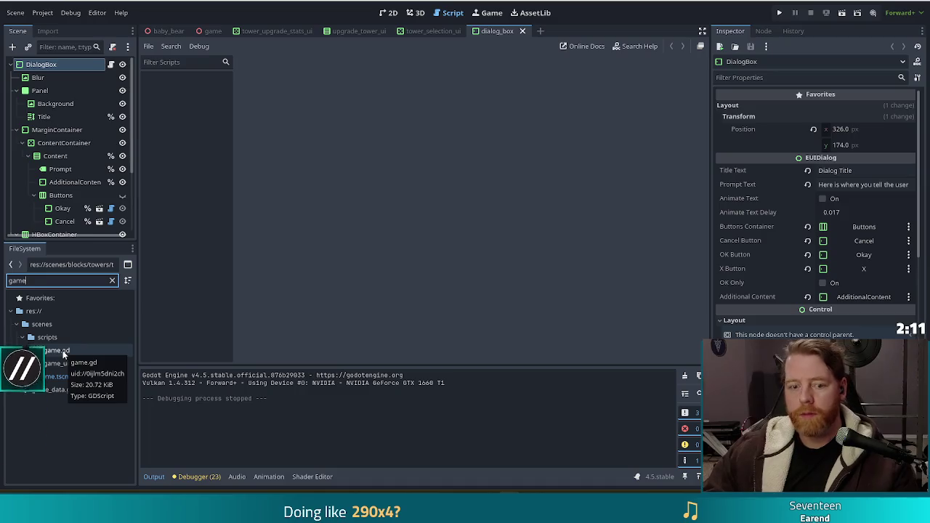
{"action": "left_click", "coordinate": [64, 354]}
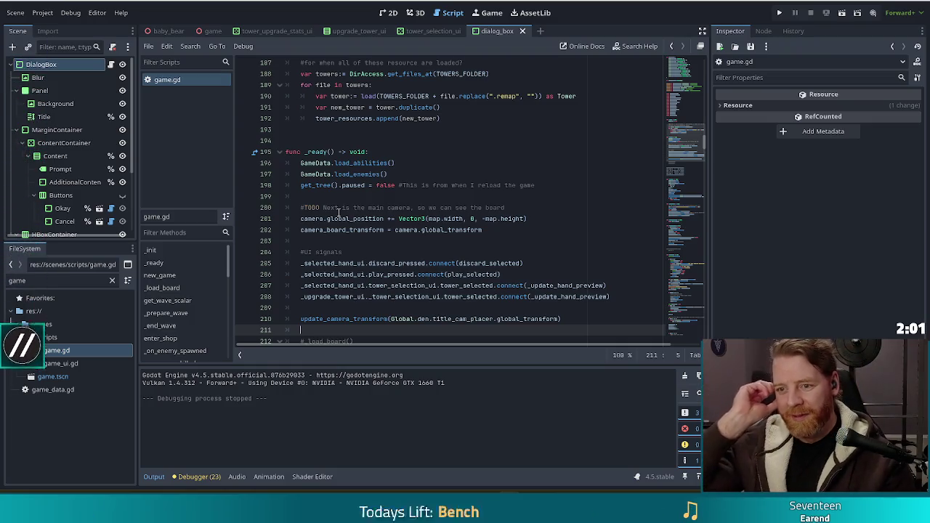
{"action": "left_click", "coordinate": [389, 175]}
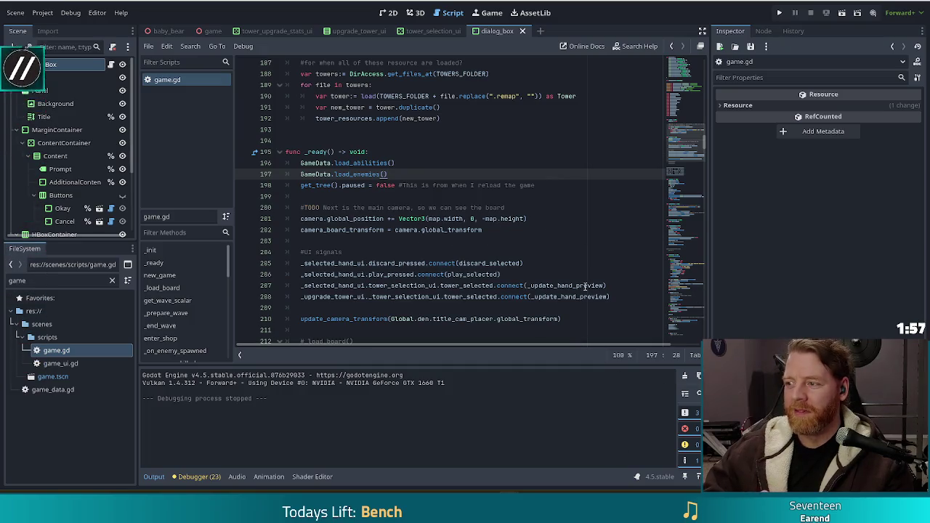
{"action": "left_click", "coordinate": [550, 231]}
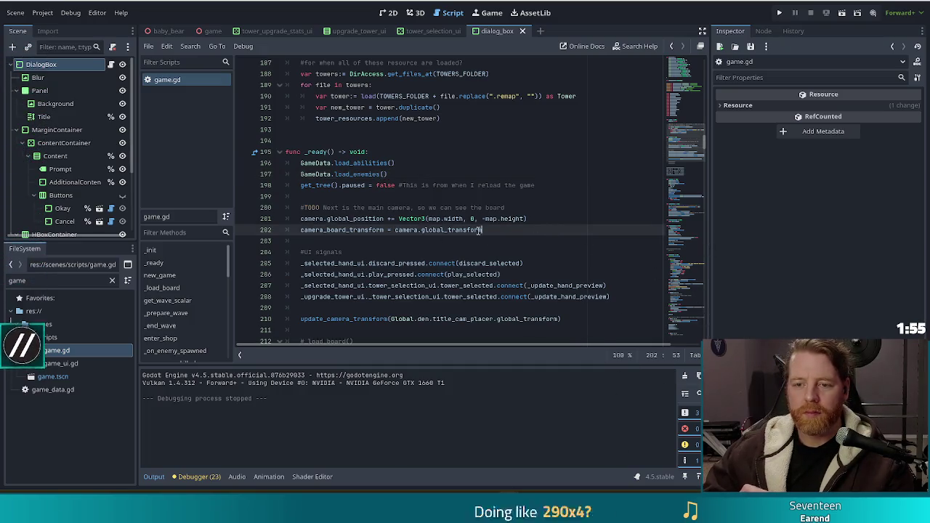
{"action": "left_click", "coordinate": [433, 196]}
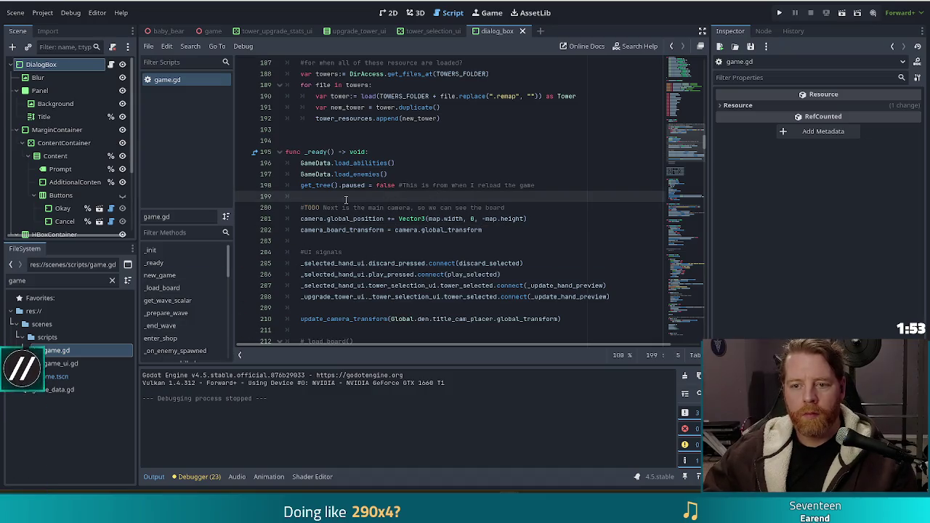
{"action": "scroll", "coordinate": [446, 191], "scroll_direction": "up", "scroll_amount": 3}
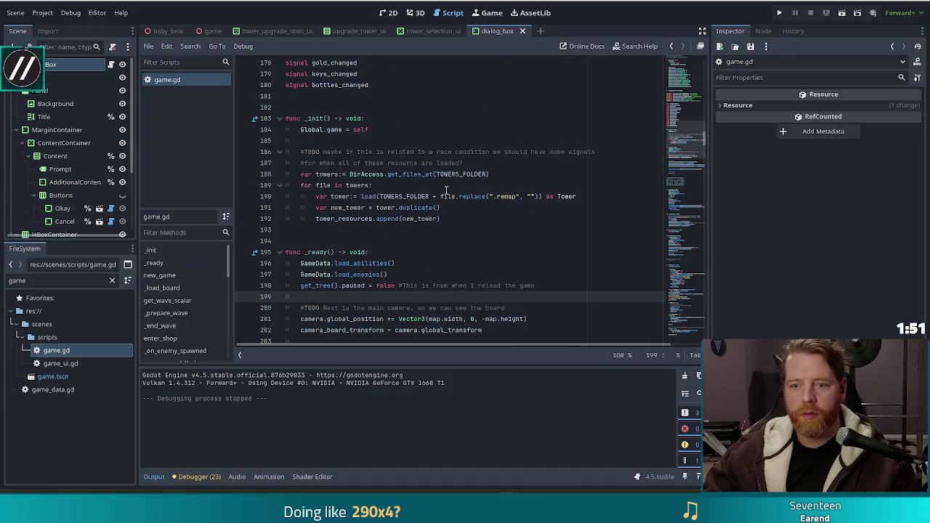
{"action": "scroll", "coordinate": [468, 175], "scroll_direction": "down", "scroll_amount": 9}
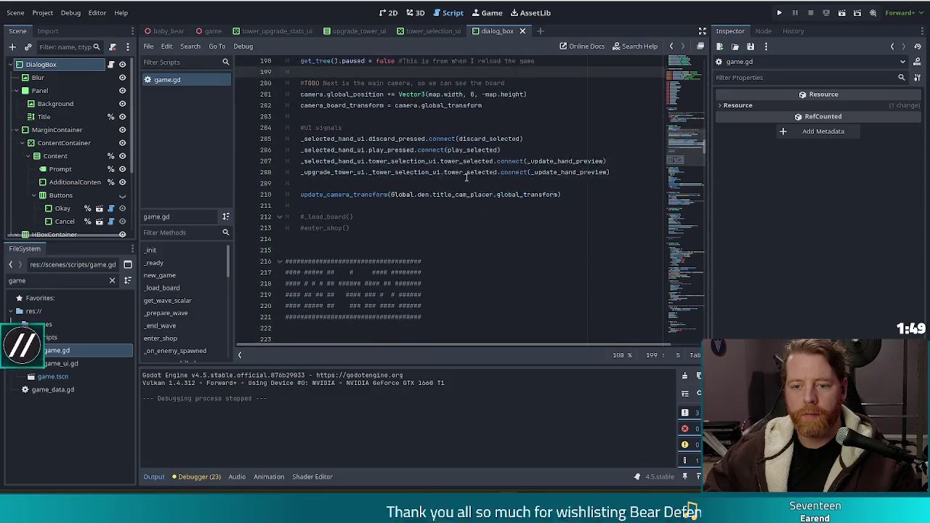
{"action": "scroll", "coordinate": [462, 183], "scroll_direction": "down", "scroll_amount": 5}
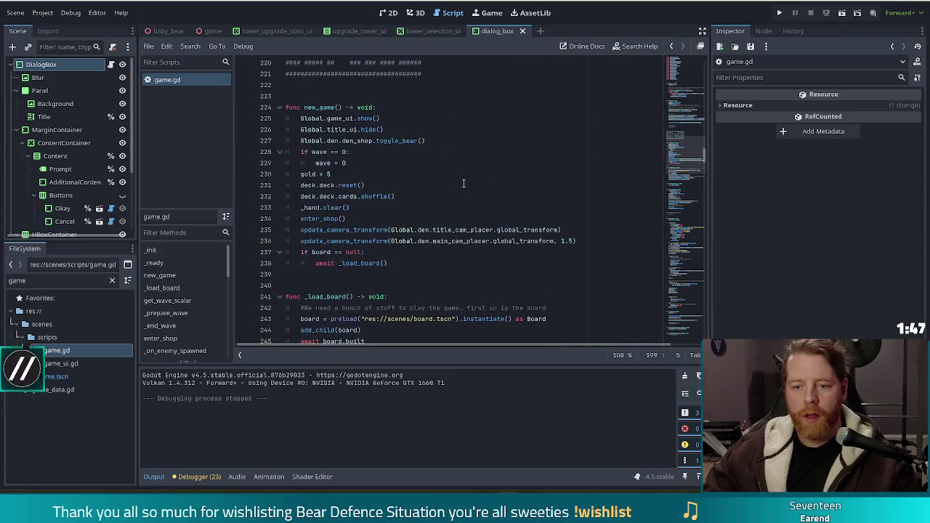
{"action": "scroll", "coordinate": [455, 187], "scroll_direction": "down", "scroll_amount": 3}
{"action": "left_click", "coordinate": [433, 165]}
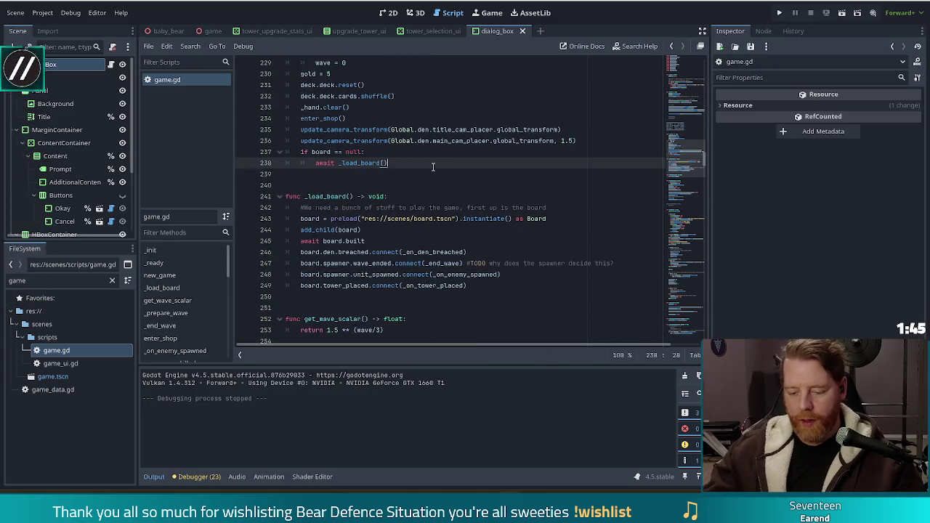
- Search for 'upgrade' and cut the _upgrade_tower_ui.show_dialog() call after draw_cards()
{"action": "key", "text": "ctrl+f"}
{"action": "type", "text": "upgrade"}
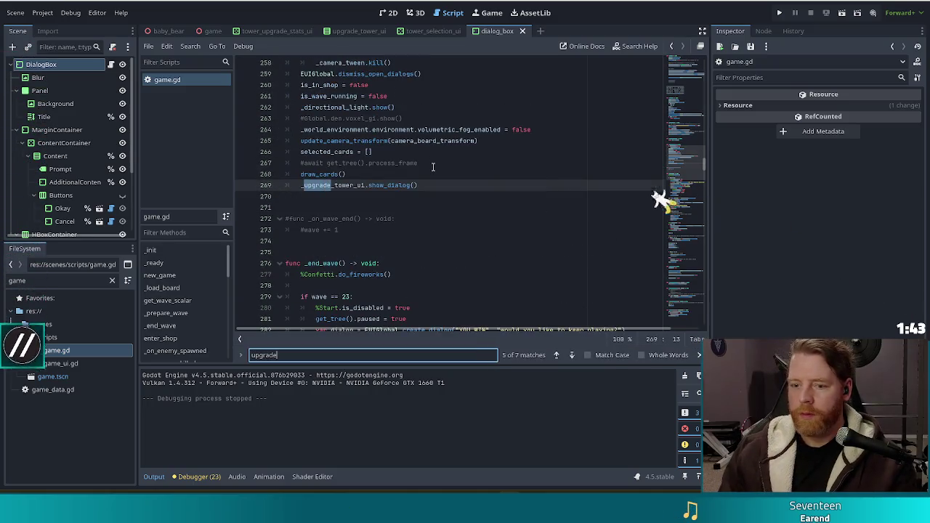
{"action": "left_click_drag", "start_coordinate": [421, 185], "coordinate": [431, 179]}
{"action": "key", "text": "ctrl+c"}
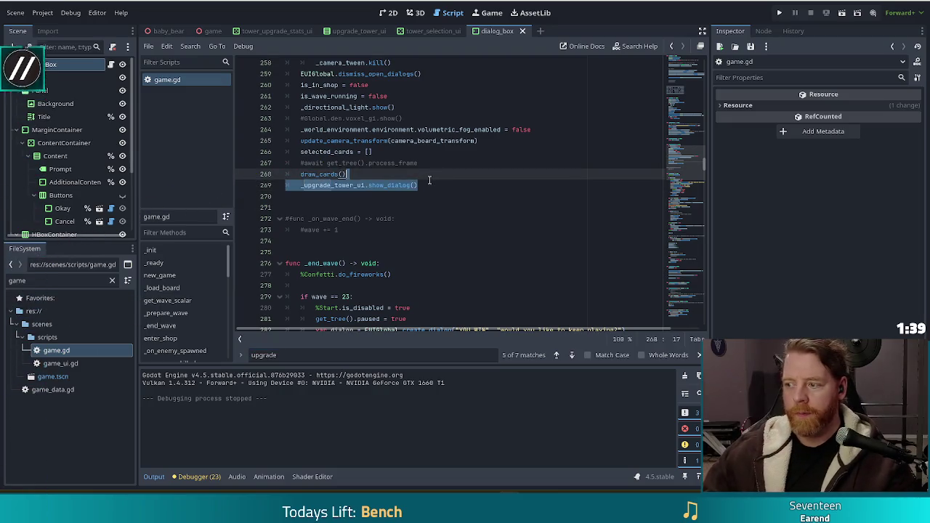
{"action": "key", "text": "BackSpace"}
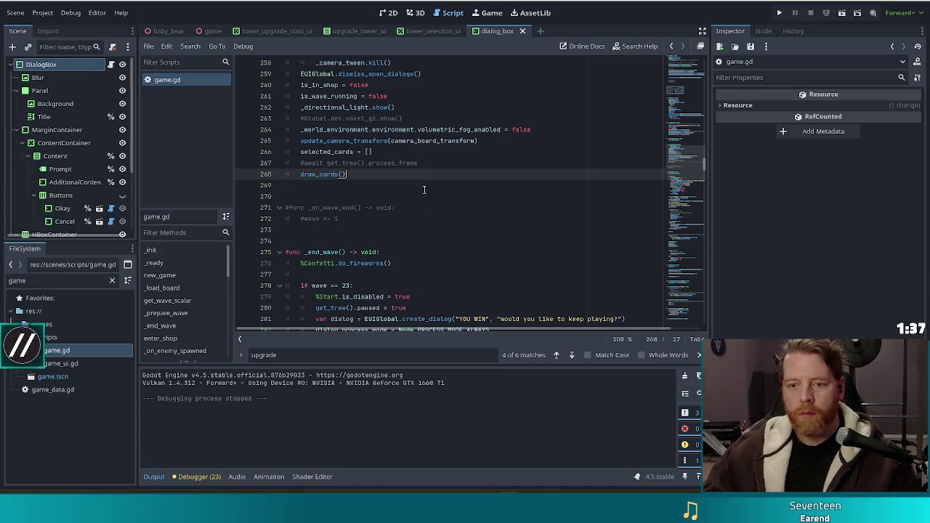
- Paste the _upgrade_tower_ui.show_dialog() call into the every-third-wave block after process_level_end
{"action": "scroll", "coordinate": [374, 198], "scroll_direction": "down", "scroll_amount": 15}
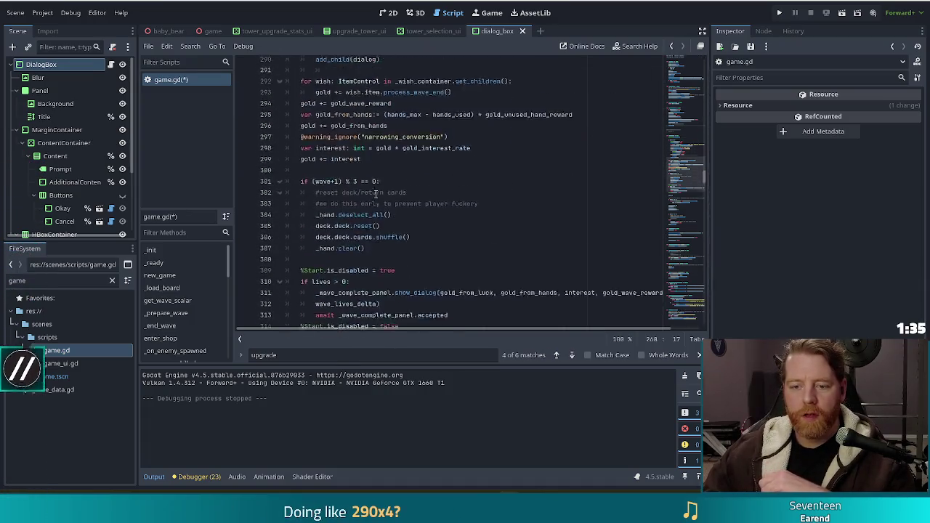
{"action": "scroll", "coordinate": [453, 200], "scroll_direction": "down", "scroll_amount": 1}
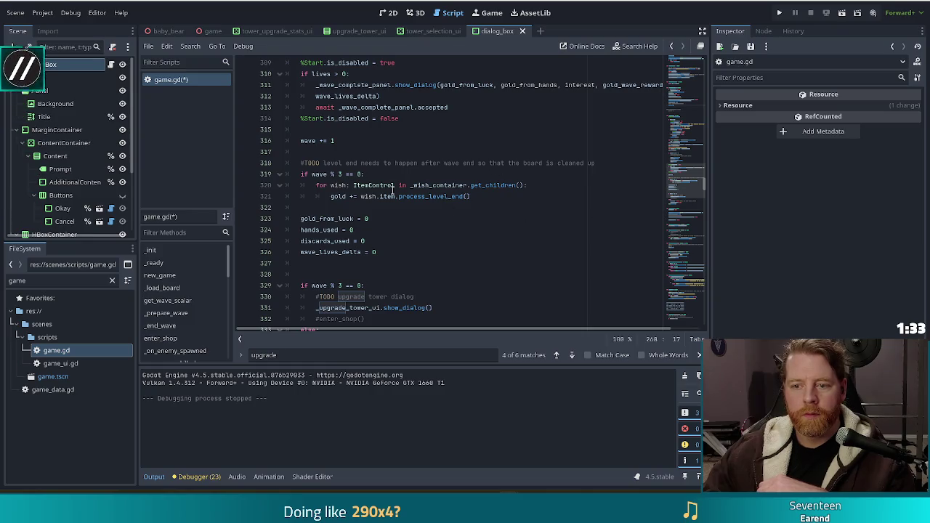
{"action": "left_click", "coordinate": [511, 196]}
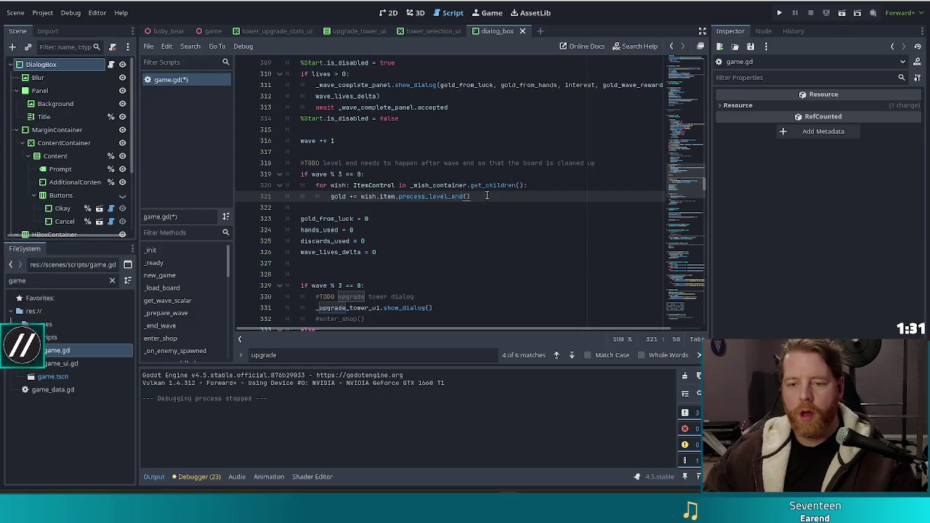
{"action": "key", "text": "Return"}
{"action": "key", "text": "ctrl+v"}
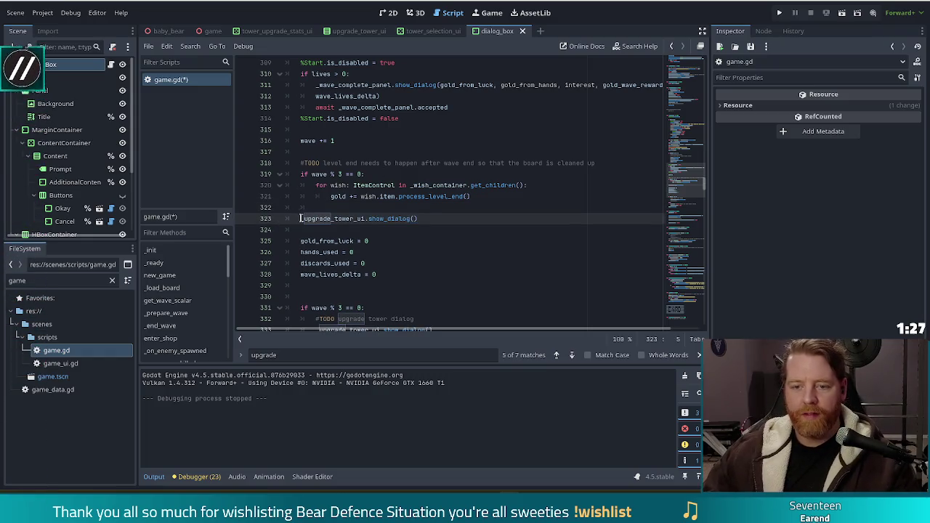
{"action": "key", "text": "BackSpace"}
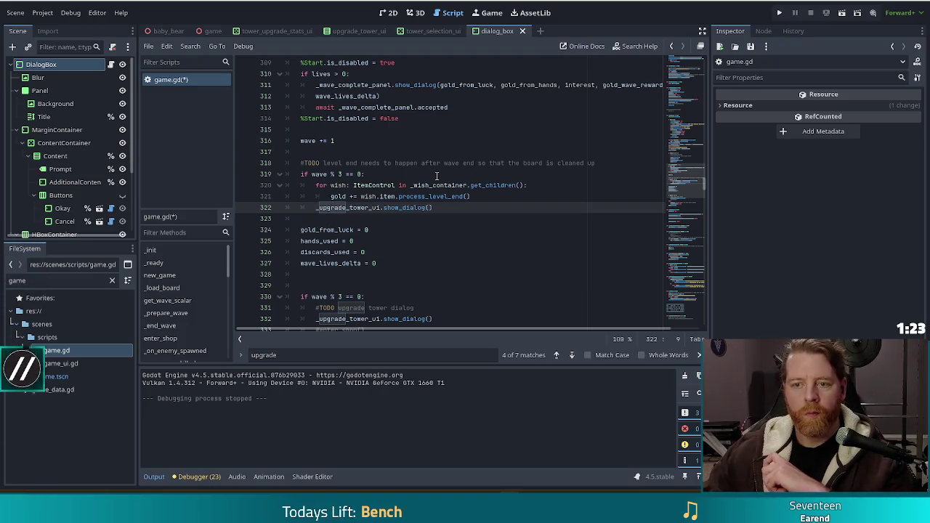
- Run the project to test the upgrade-tower dialog change
{"action": "scroll", "coordinate": [437, 176], "scroll_direction": "up", "scroll_amount": 1}
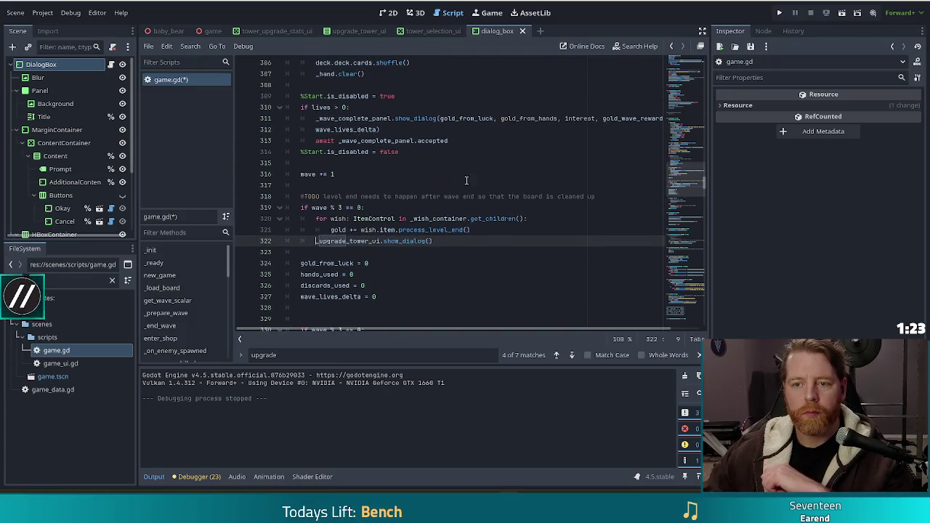
{"action": "left_click", "coordinate": [469, 229]}
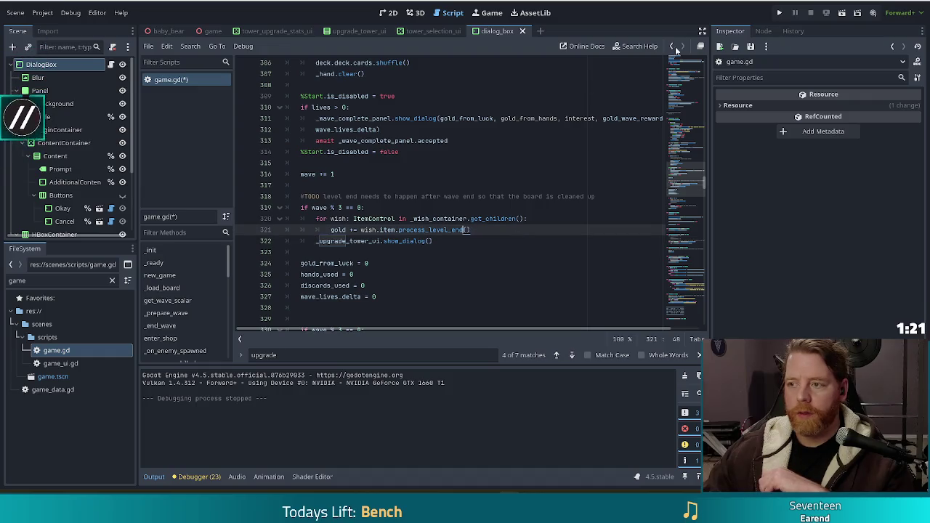
{"action": "left_click", "coordinate": [779, 13]}
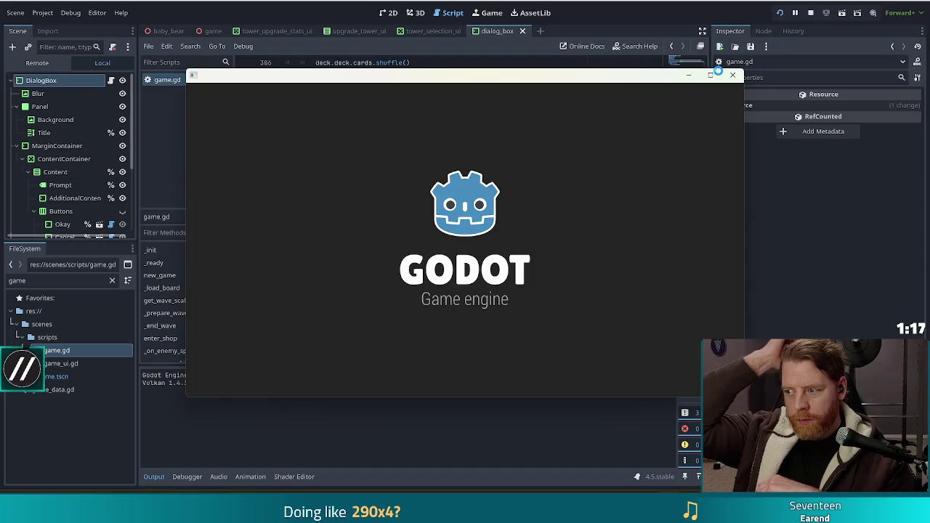
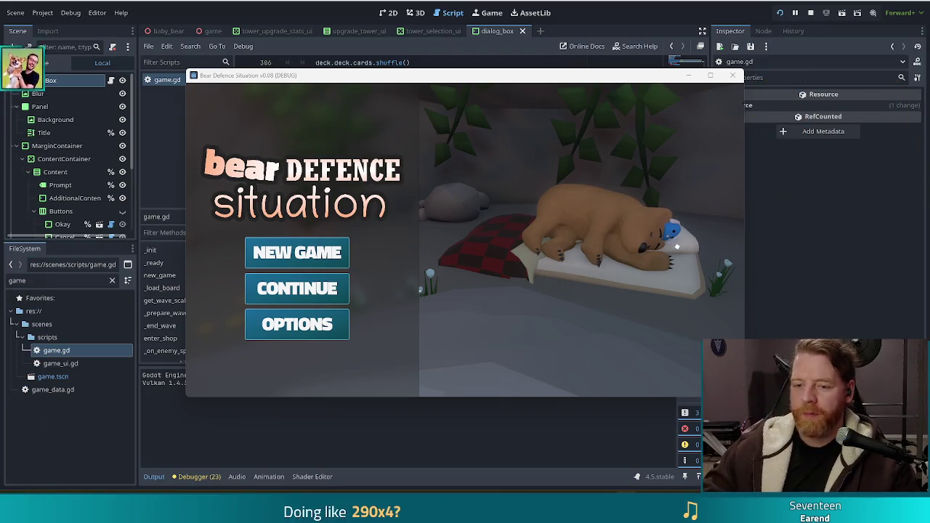
- Start a new game, open the Key/Bottle/Wishbone shop full screen, and pet the shopkeeper bear
{"action": "left_click", "coordinate": [291, 251]}
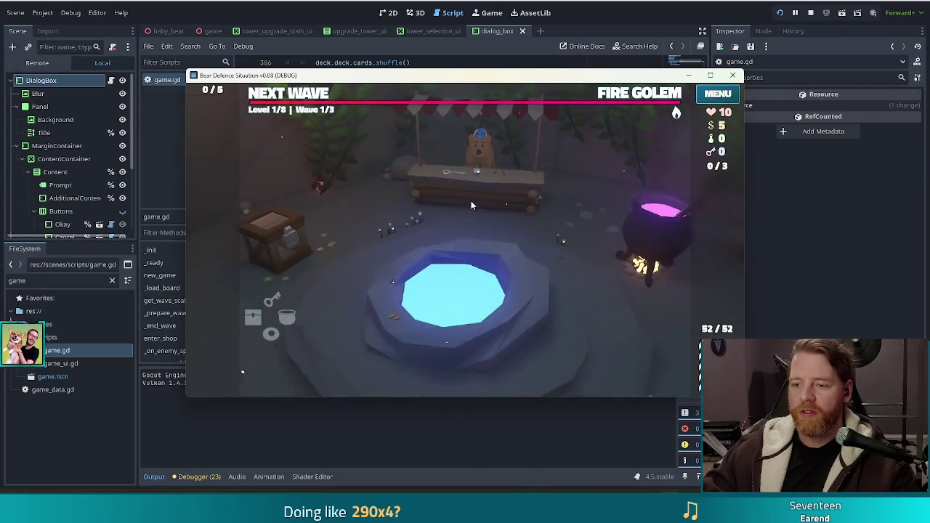
{"action": "left_click", "coordinate": [471, 200]}
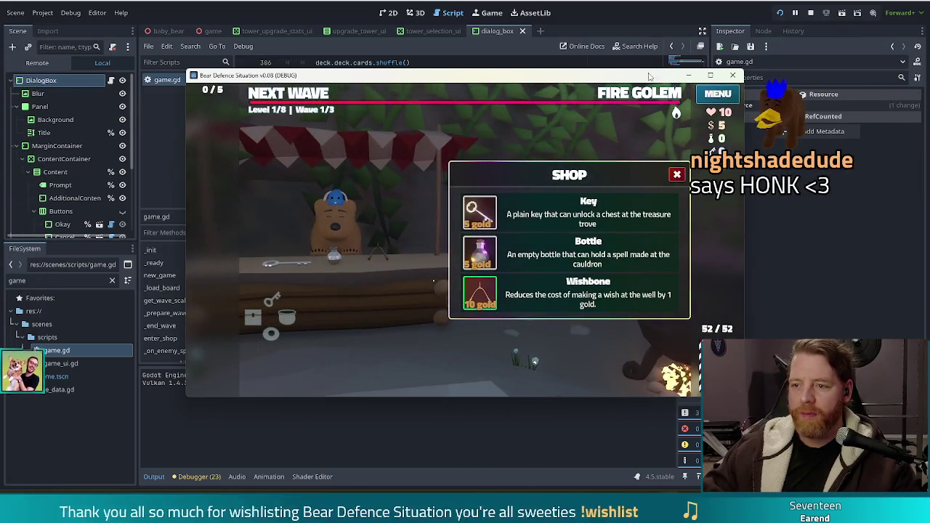
{"action": "key", "text": "F11"}
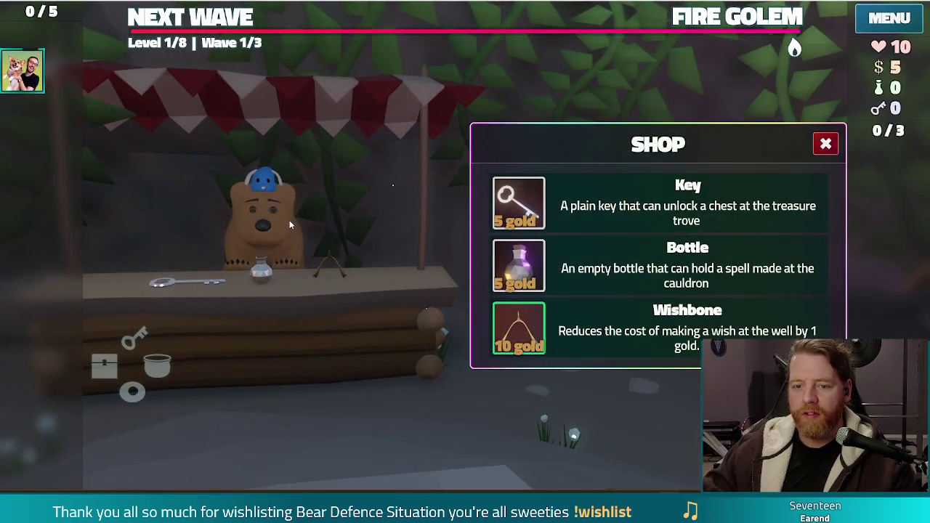
{"action": "left_click", "coordinate": [290, 225]}
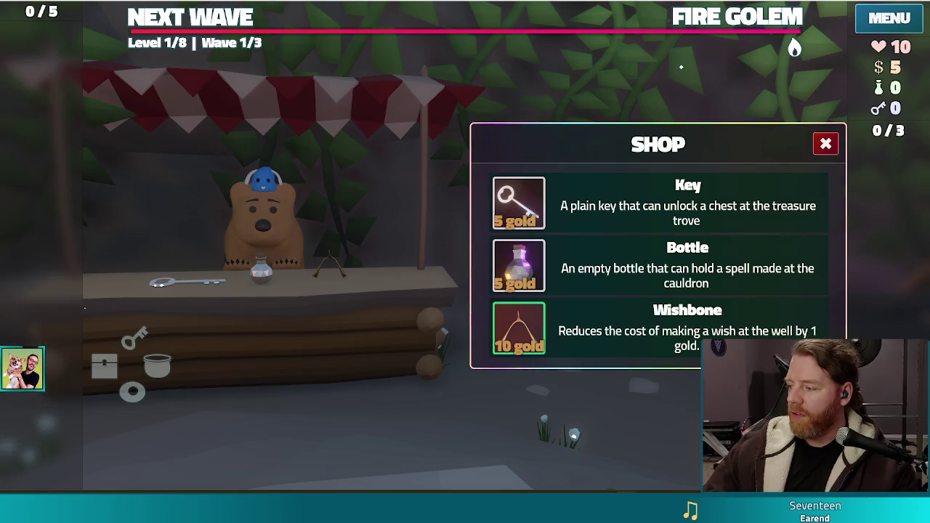
{"action": "key", "text": "alt+Tab"}
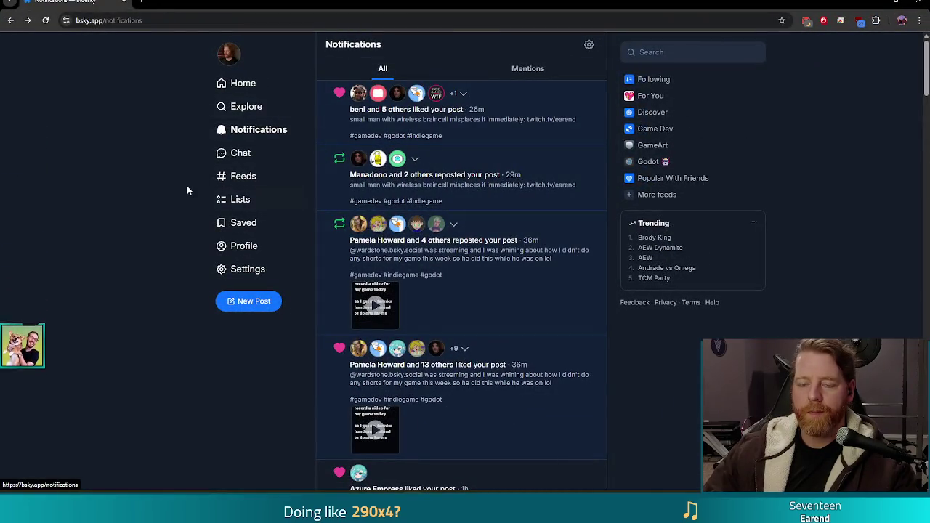
- Go back to your Bluesky profile and play the 'I was too lazy to record a video' post full screen
{"action": "key", "text": "alt+Left"}
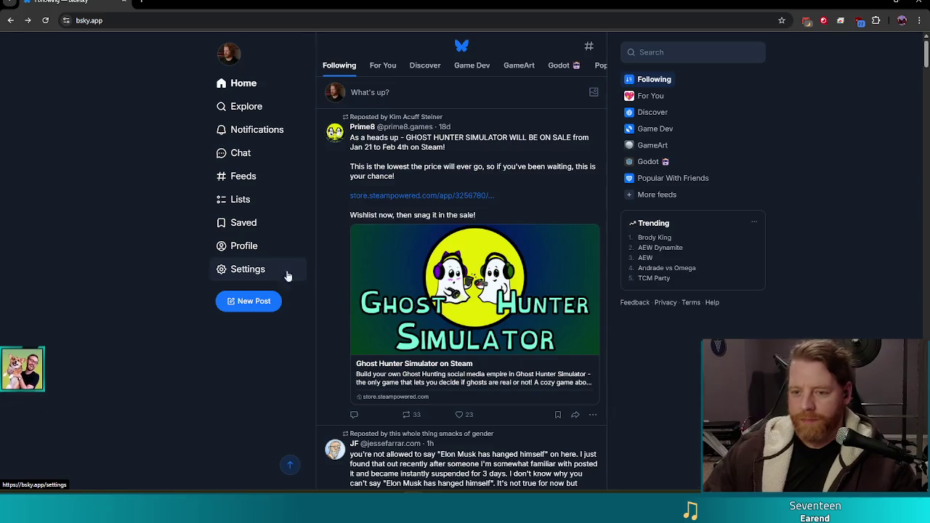
{"action": "key", "text": "alt+Left"}
{"action": "scroll", "coordinate": [536, 335], "scroll_direction": "down", "scroll_amount": 10}
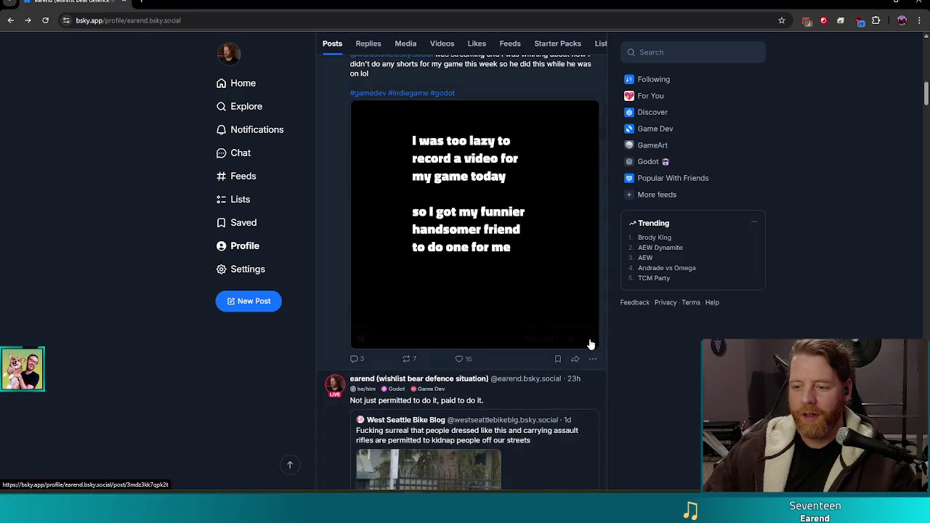
{"action": "left_click", "coordinate": [589, 341]}
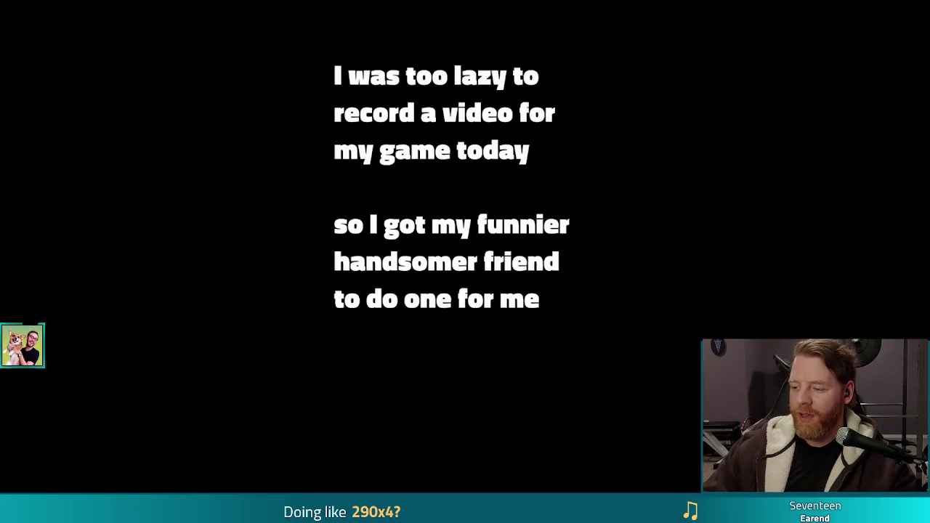
- Exit the full-screen Bluesky video
{"action": "key", "text": "Escape"}
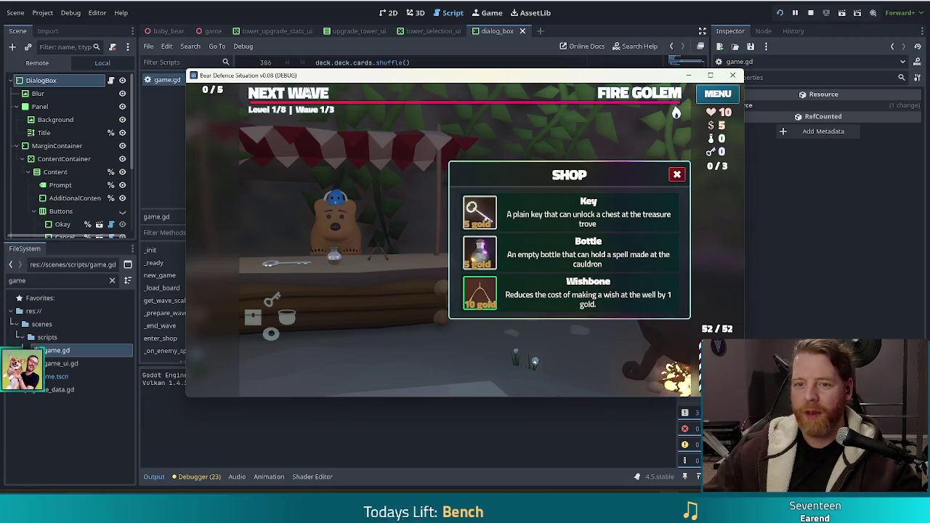
- Close the shop and throw gold into the wishing well to take the Pride Flag wish
{"action": "left_click", "coordinate": [676, 175]}
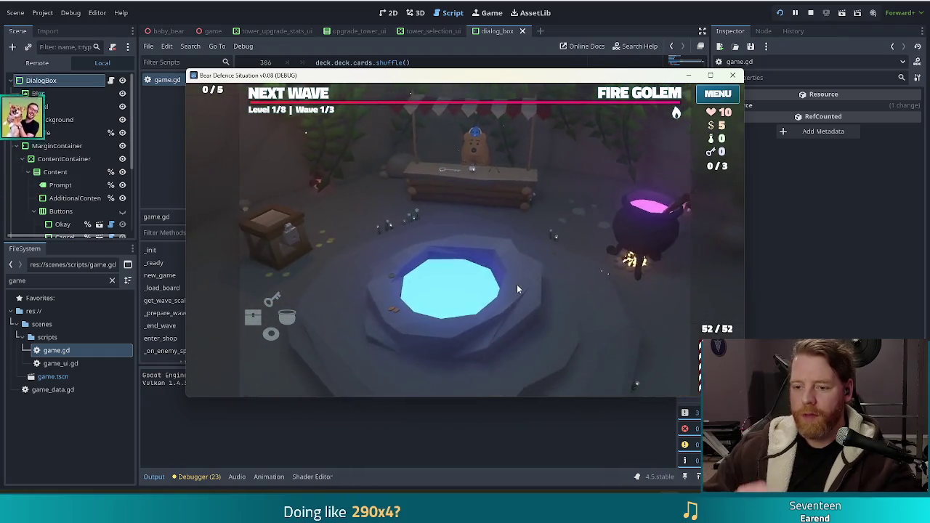
{"action": "left_click", "coordinate": [516, 288]}
{"action": "left_click", "coordinate": [557, 288]}
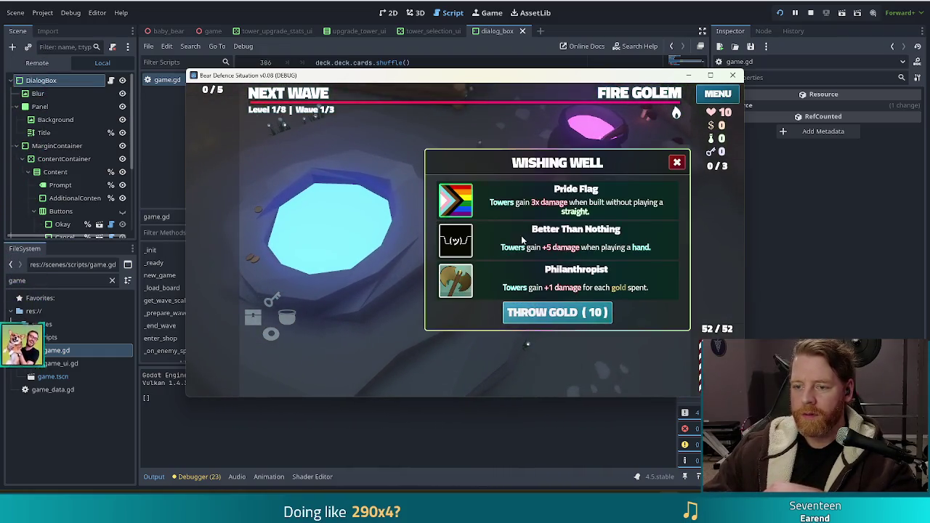
{"action": "left_click", "coordinate": [456, 207]}
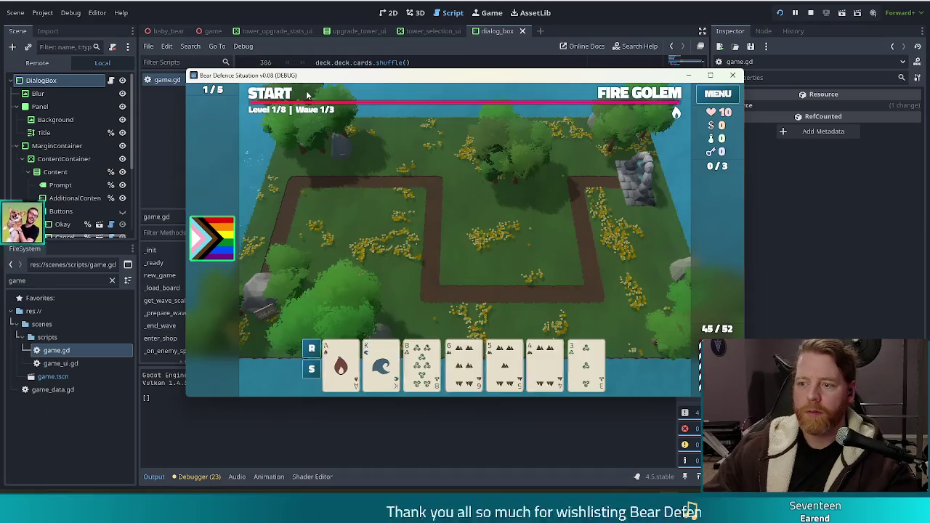
{"action": "left_click", "coordinate": [305, 96]}
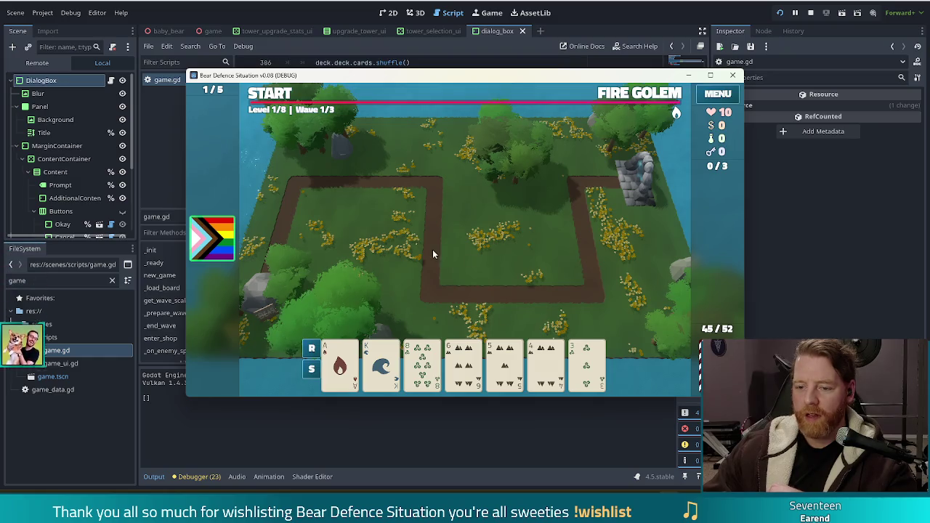
- Redraw cards, form a flush with the 4 of Earth, and place the Ballista inside the path loop
{"action": "left_click", "coordinate": [423, 360]}
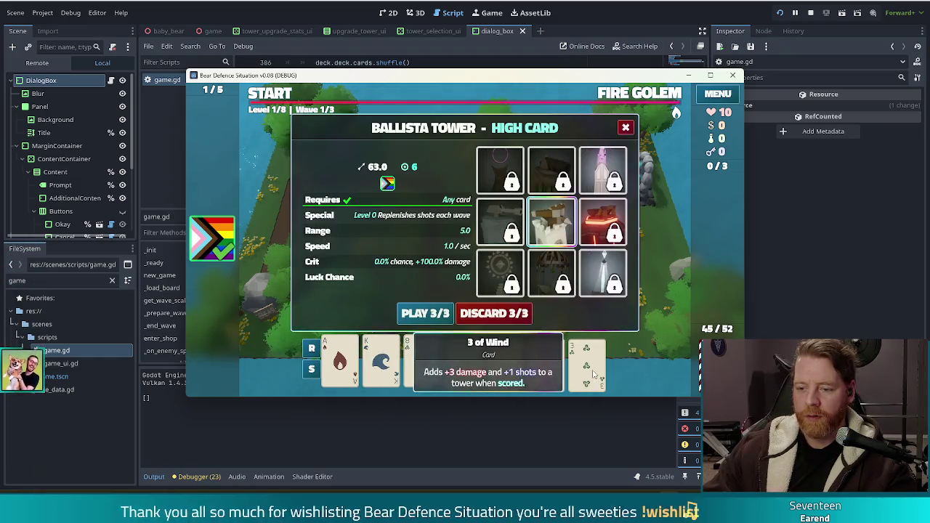
{"action": "left_click", "coordinate": [425, 314]}
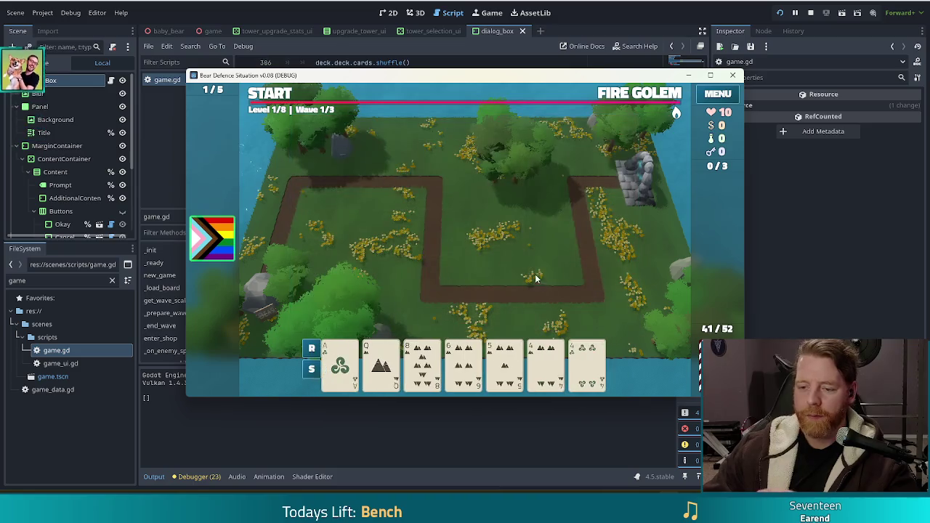
{"action": "left_click", "coordinate": [423, 360]}
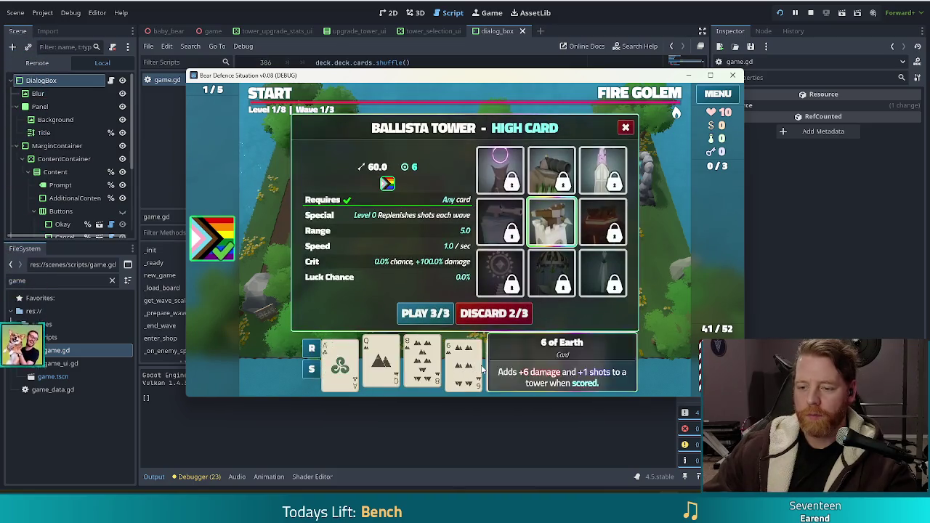
{"action": "left_click", "coordinate": [539, 366]}
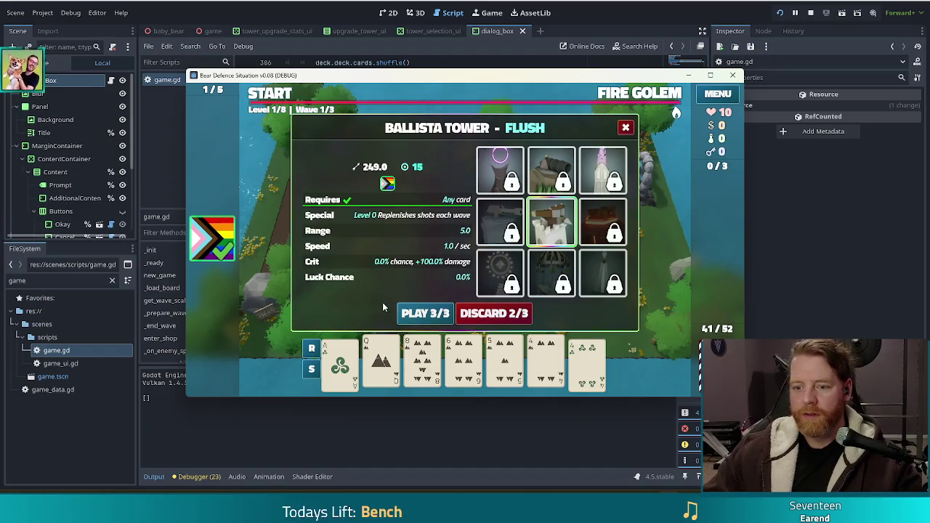
{"action": "left_click", "coordinate": [427, 313]}
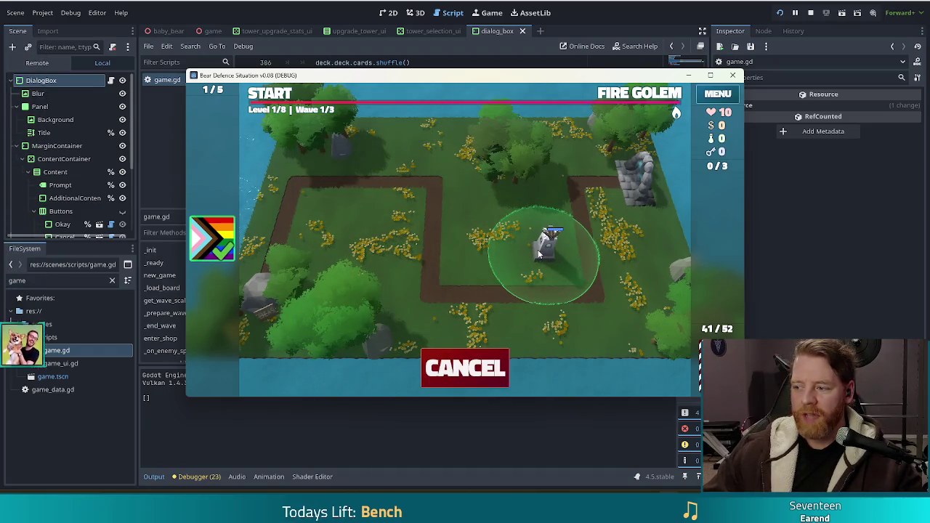
{"action": "left_click", "coordinate": [538, 249]}
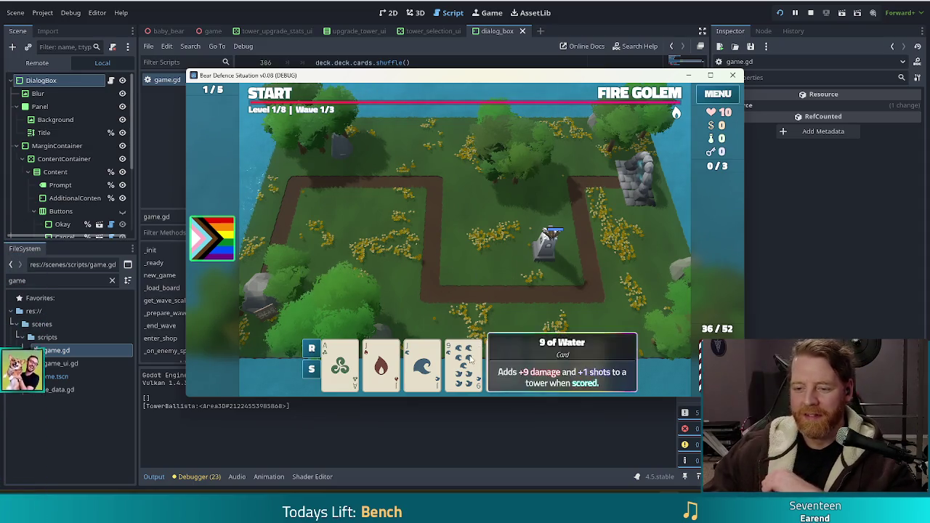
- Discard for new cards, play a two-pair hand, and place a second Ballista beside the first
{"action": "left_click", "coordinate": [549, 243]}
{"action": "left_click", "coordinate": [489, 320]}
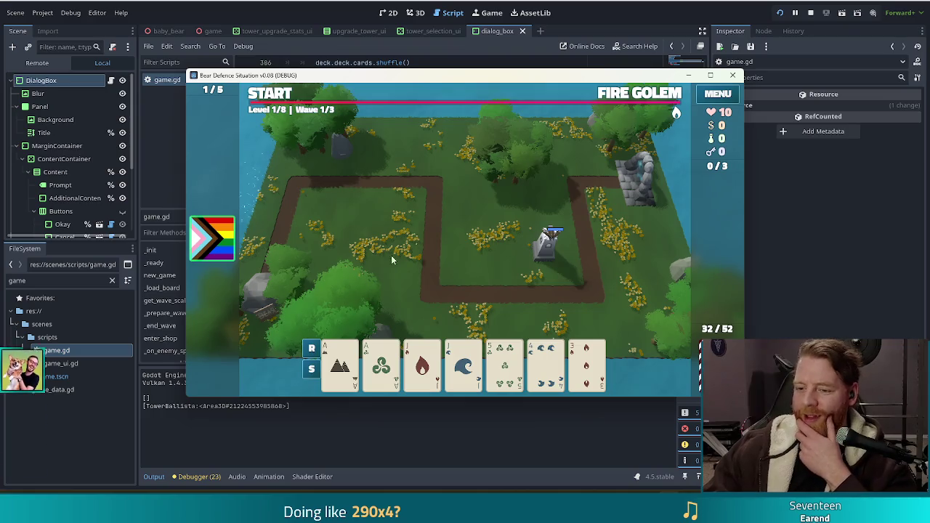
{"action": "left_click", "coordinate": [339, 363]}
{"action": "left_click", "coordinate": [380, 364]}
{"action": "left_click", "coordinate": [422, 363]}
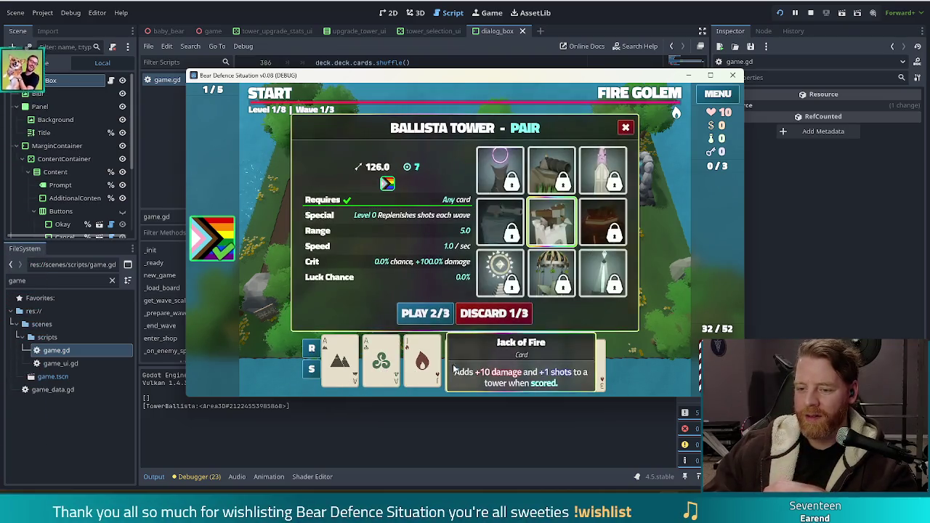
{"action": "left_click", "coordinate": [463, 363]}
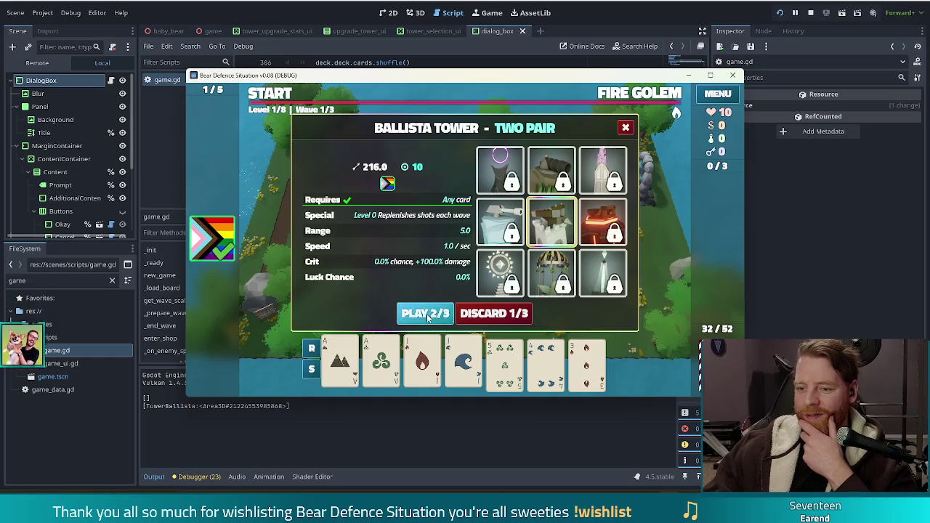
{"action": "left_click", "coordinate": [425, 313]}
{"action": "left_click", "coordinate": [470, 250]}
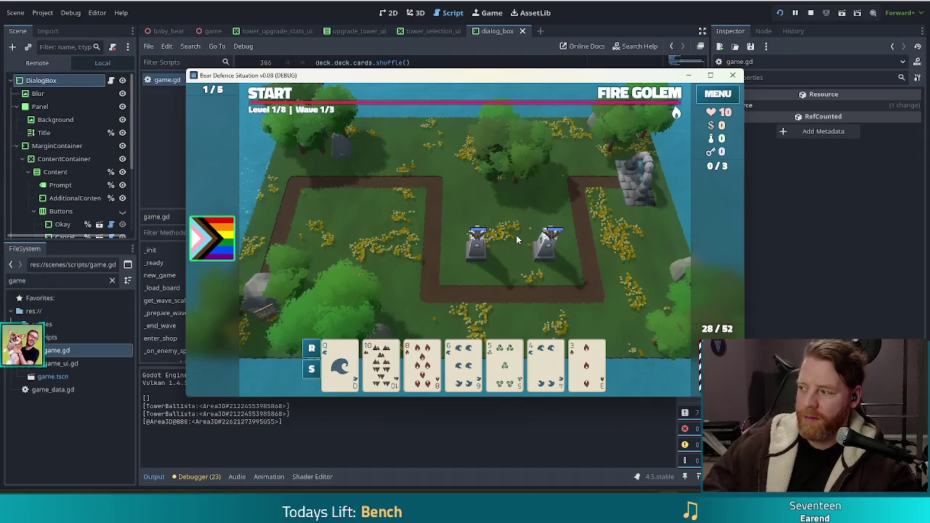
- Redraw, play a pair to place another Ballista beside the path, and start wave 1
{"action": "left_click", "coordinate": [439, 324]}
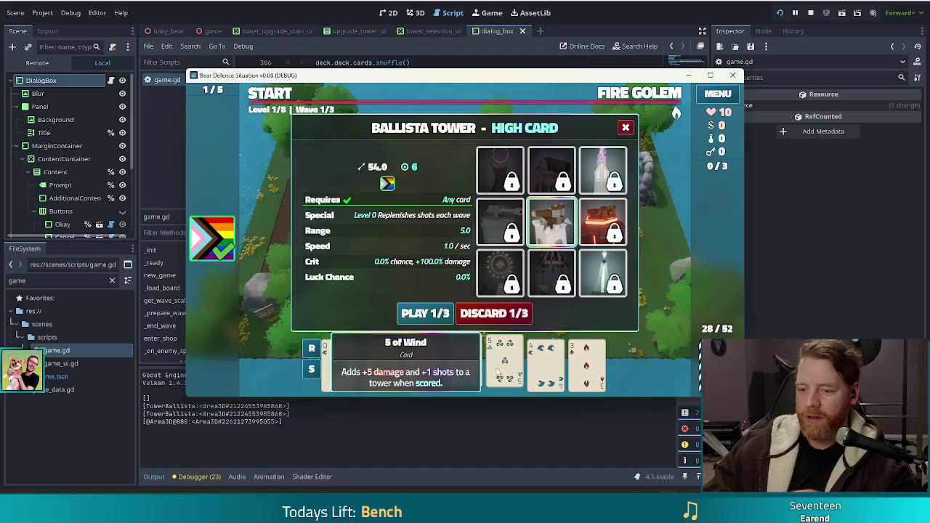
{"action": "left_click", "coordinate": [492, 313]}
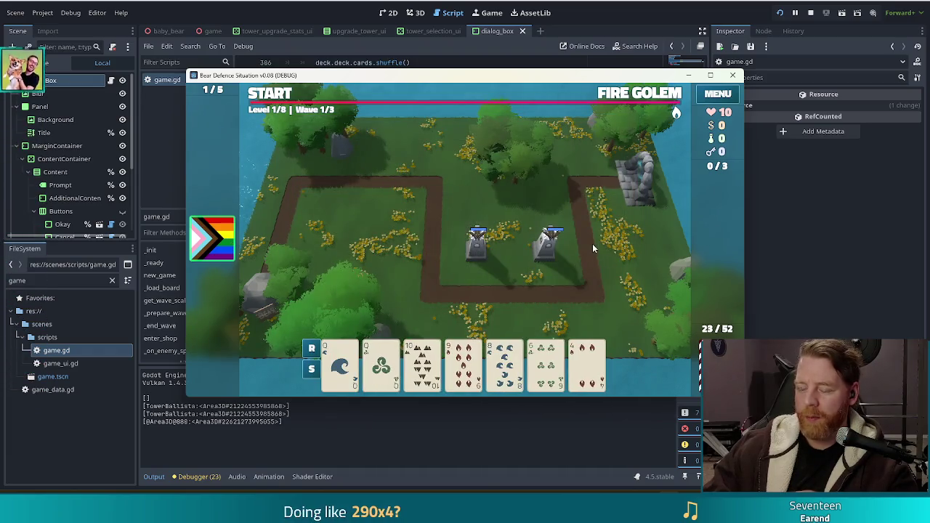
{"action": "left_click", "coordinate": [549, 234]}
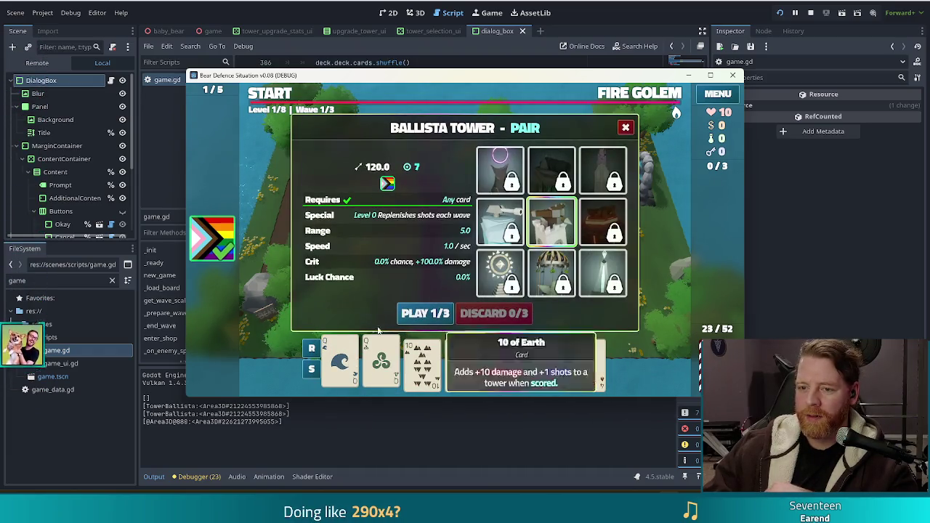
{"action": "left_click", "coordinate": [425, 313]}
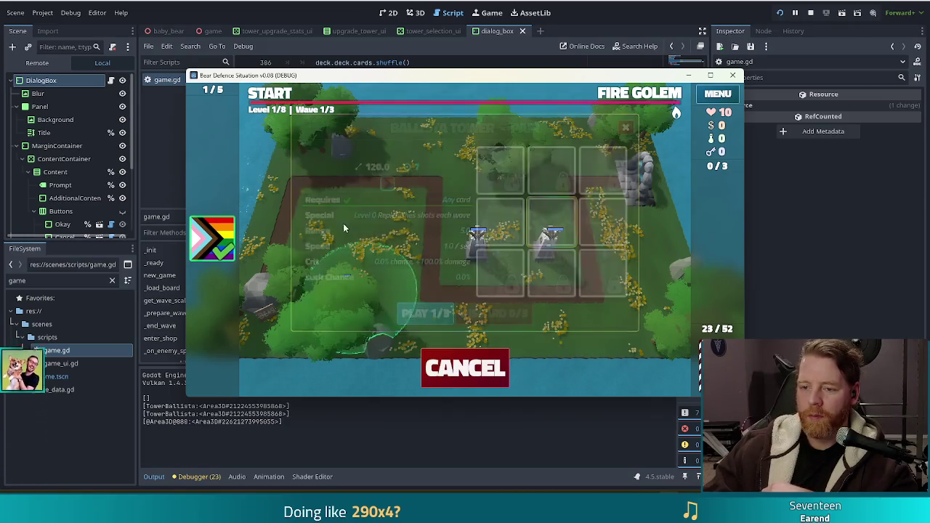
{"action": "left_click", "coordinate": [384, 202]}
{"action": "left_click", "coordinate": [276, 103]}
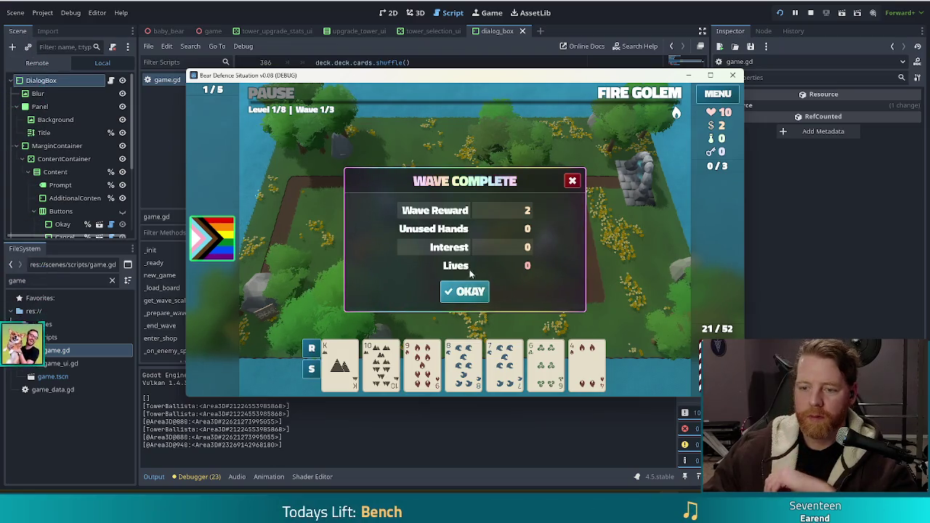
- Dismiss the wave summary, play a two-pair hand for a new Ballista, and start wave 2
{"action": "left_click", "coordinate": [468, 291]}
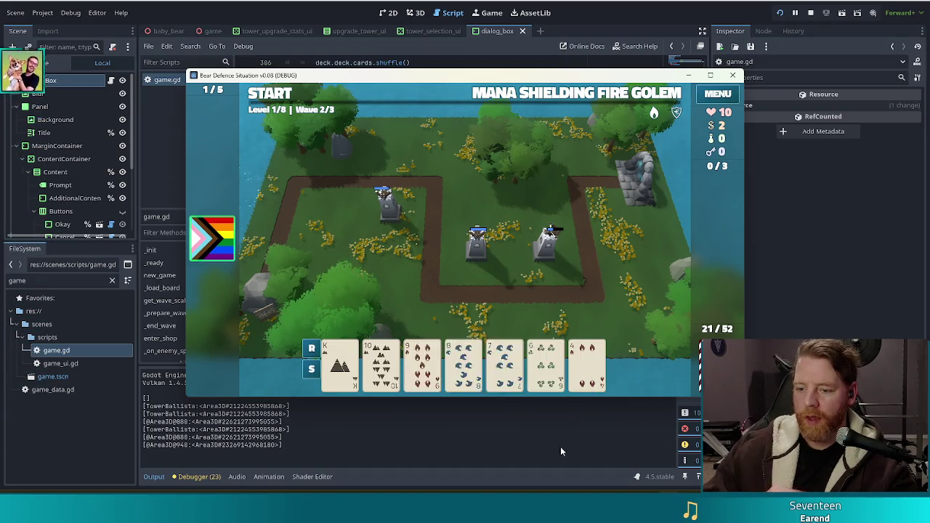
{"action": "left_click", "coordinate": [585, 367]}
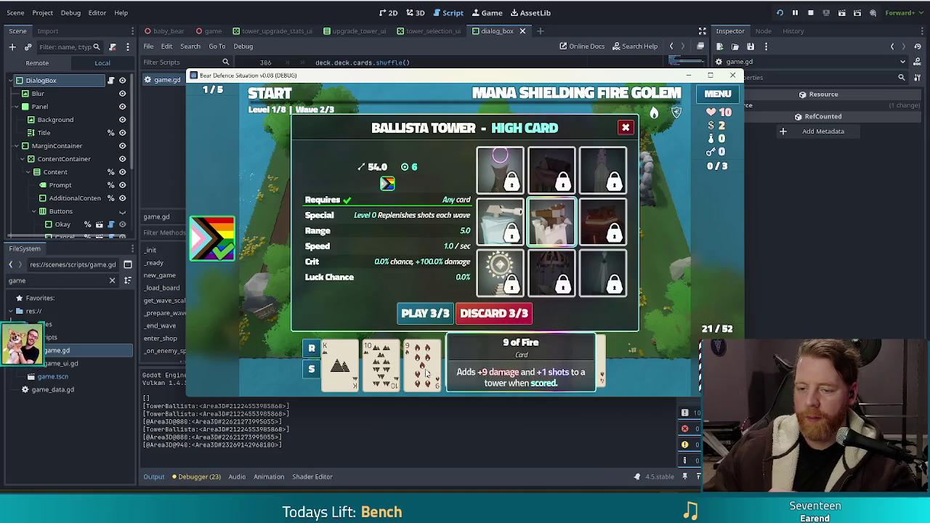
{"action": "left_click", "coordinate": [494, 313]}
{"action": "left_click", "coordinate": [381, 363]}
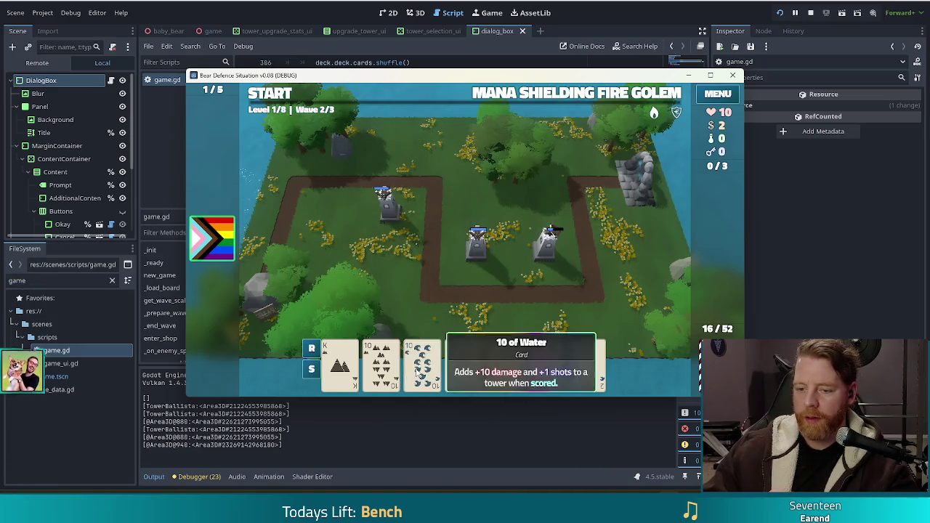
{"action": "left_click", "coordinate": [422, 363]}
{"action": "left_click", "coordinate": [504, 363]}
{"action": "left_click", "coordinate": [463, 363]}
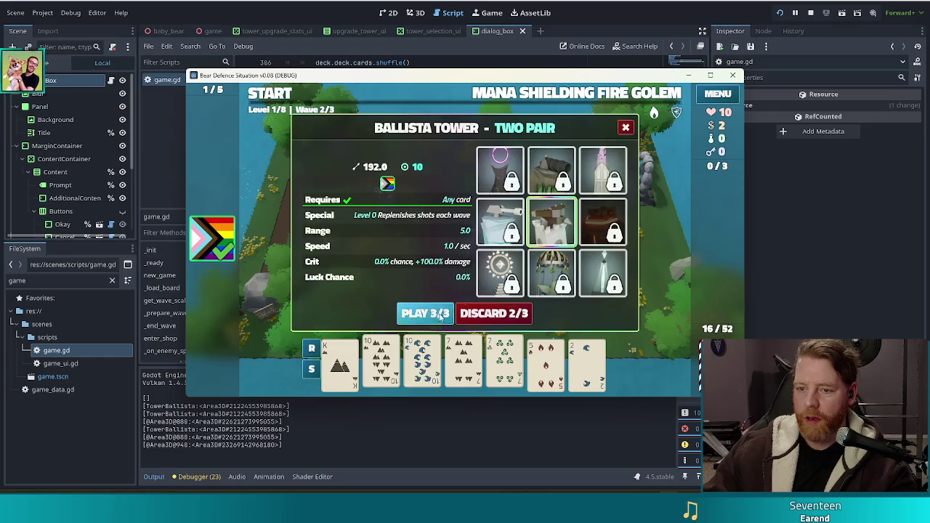
{"action": "left_click", "coordinate": [436, 316]}
{"action": "left_click", "coordinate": [550, 282]}
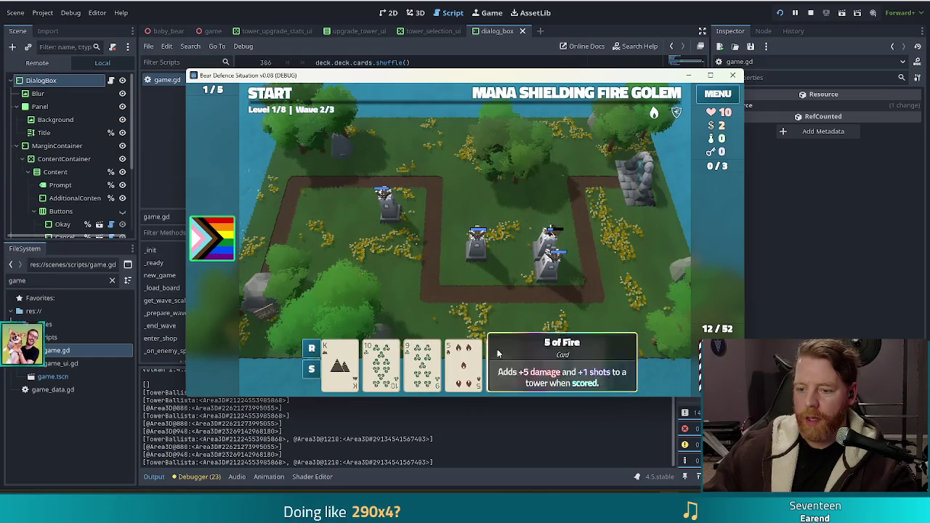
{"action": "left_click", "coordinate": [268, 102]}
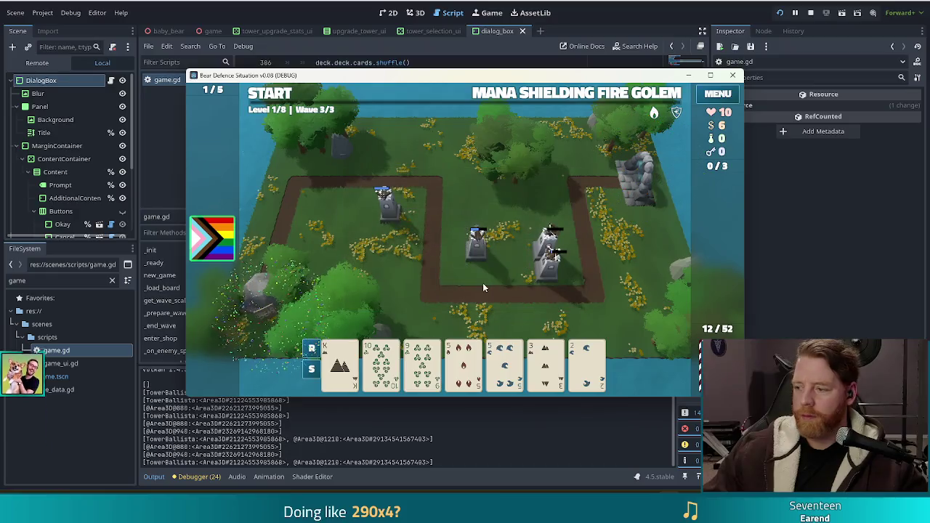
- Play the 3 of Earth onto a Ballista, then two pair of Kings and 5s for another tower
{"action": "mouse_move", "coordinate": [554, 347]}
{"action": "left_click_drag", "start_coordinate": [553, 347], "coordinate": [389, 211]}
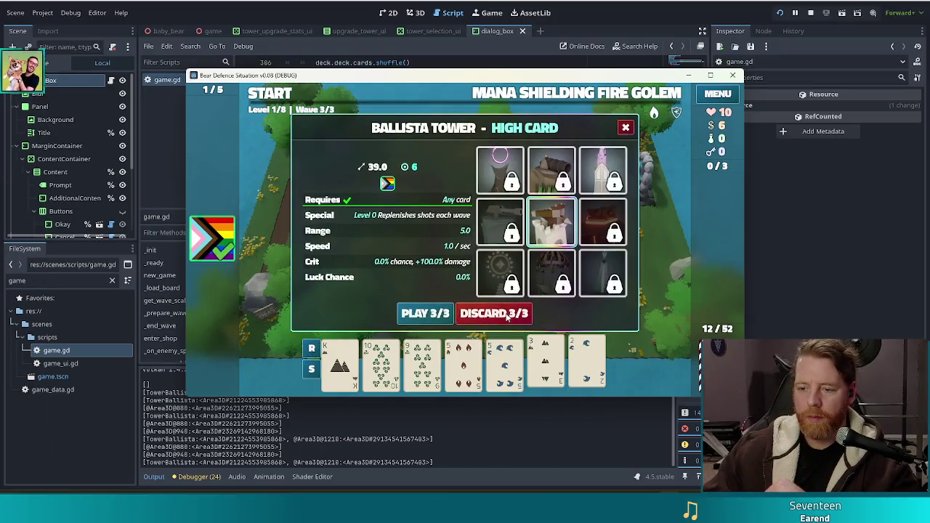
{"action": "left_click", "coordinate": [339, 364]}
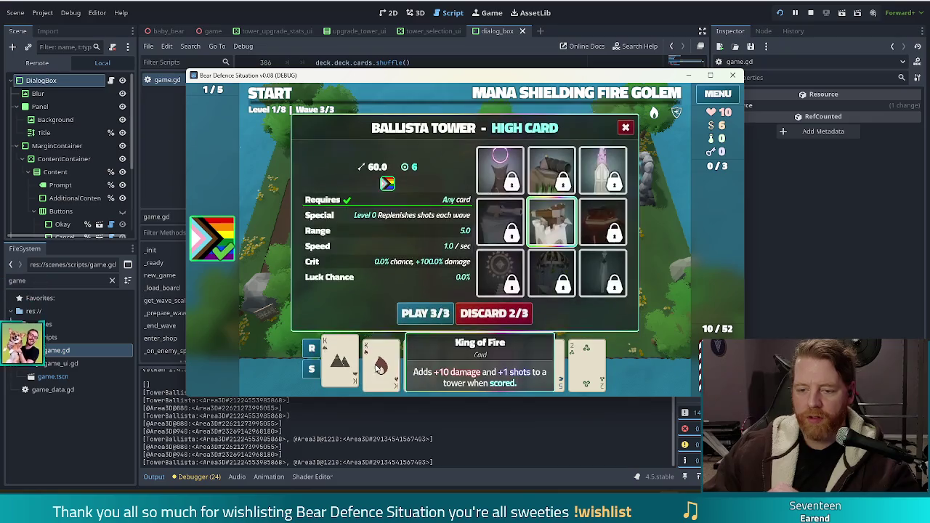
{"action": "left_click", "coordinate": [380, 363]}
{"action": "left_click", "coordinate": [522, 363]}
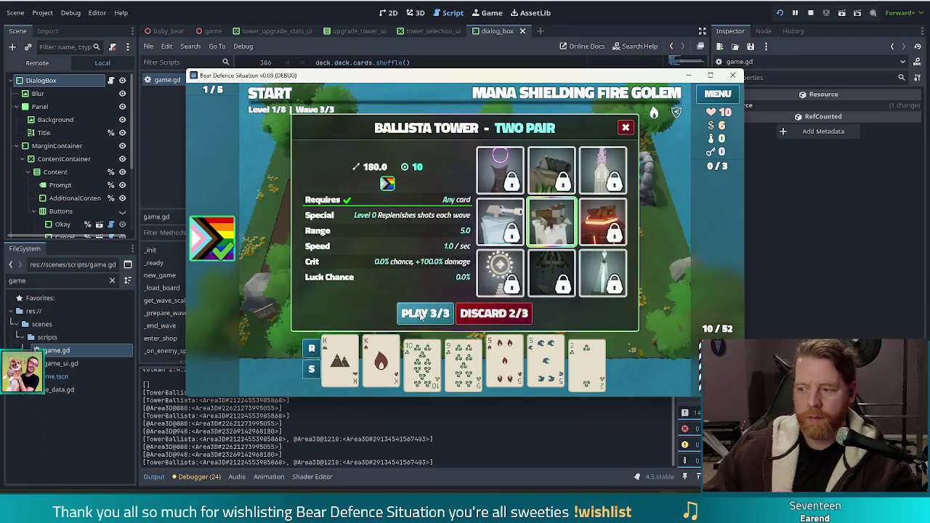
{"action": "left_click", "coordinate": [425, 313]}
{"action": "left_click", "coordinate": [524, 278]}
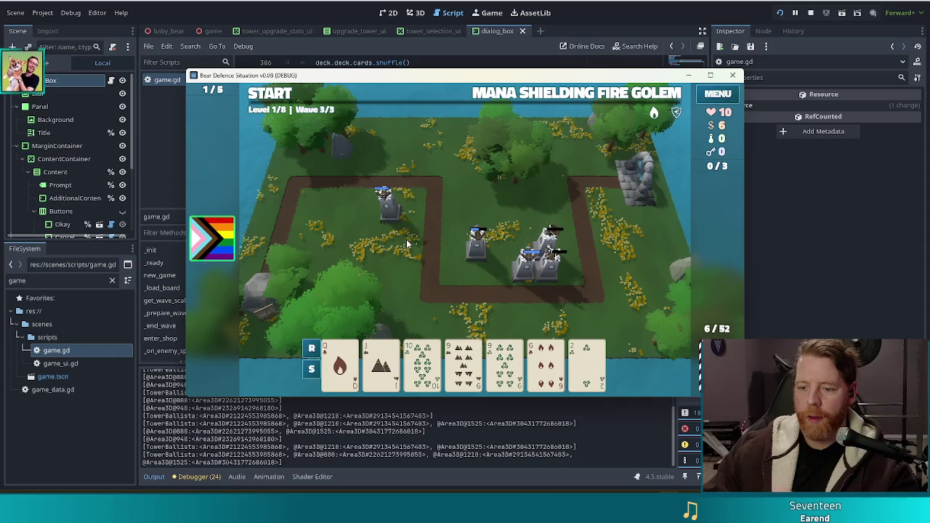
- Discard the 6 of Fire and 2 of Fire for new cards, then select the first Jack
{"action": "left_click", "coordinate": [552, 372]}
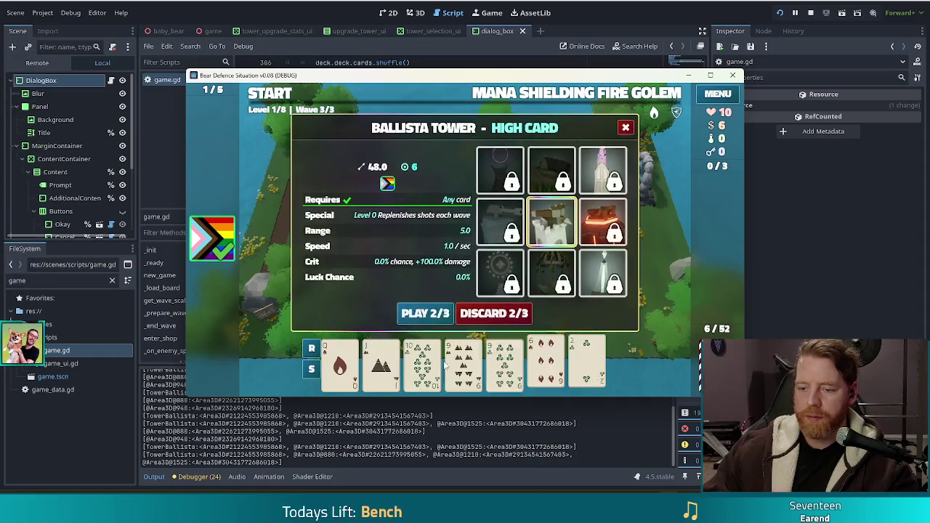
{"action": "left_click", "coordinate": [501, 312]}
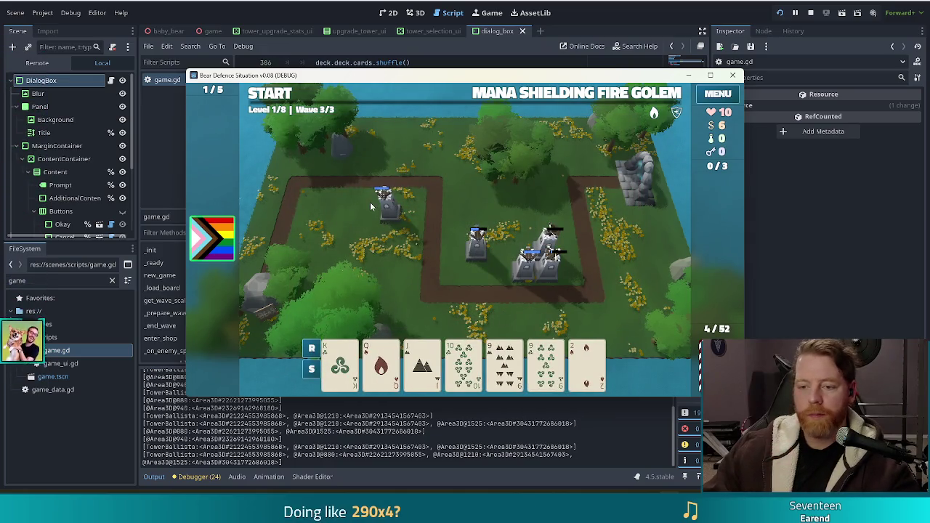
{"action": "left_click", "coordinate": [492, 321]}
{"action": "left_click", "coordinate": [497, 317]}
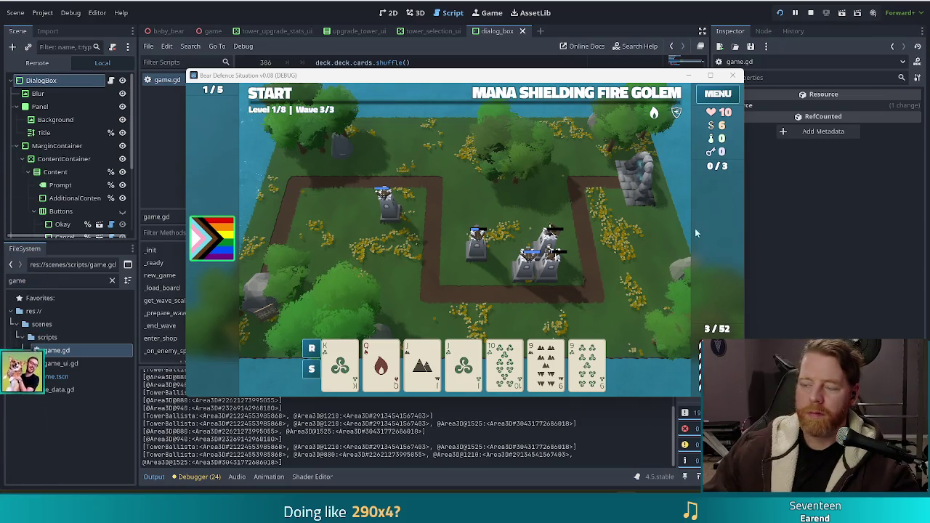
{"action": "left_click", "coordinate": [468, 356]}
- Play two pair of Jacks and 9s, place the Ballista, and start wave 3
{"action": "left_click", "coordinate": [422, 360]}
{"action": "left_click", "coordinate": [545, 361]}
{"action": "left_click", "coordinate": [587, 361]}
{"action": "left_click", "coordinate": [425, 313]}
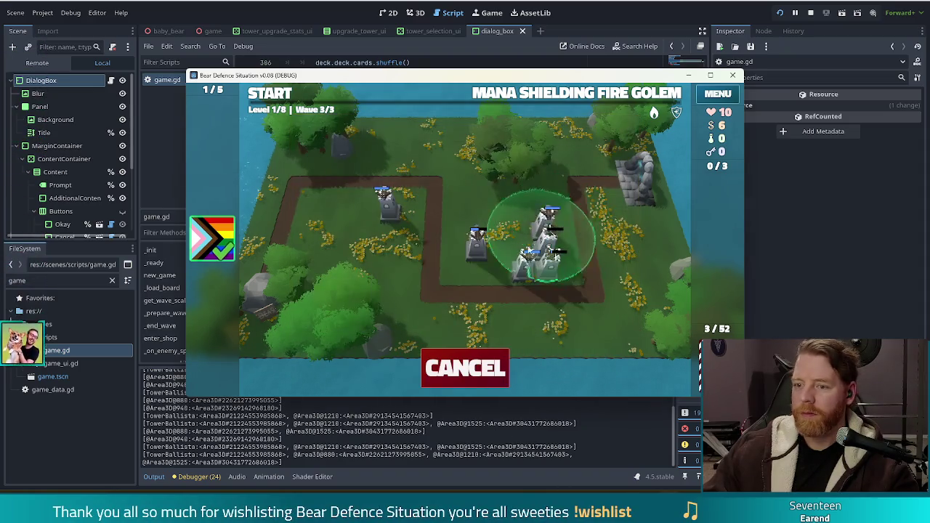
{"action": "left_click", "coordinate": [537, 258]}
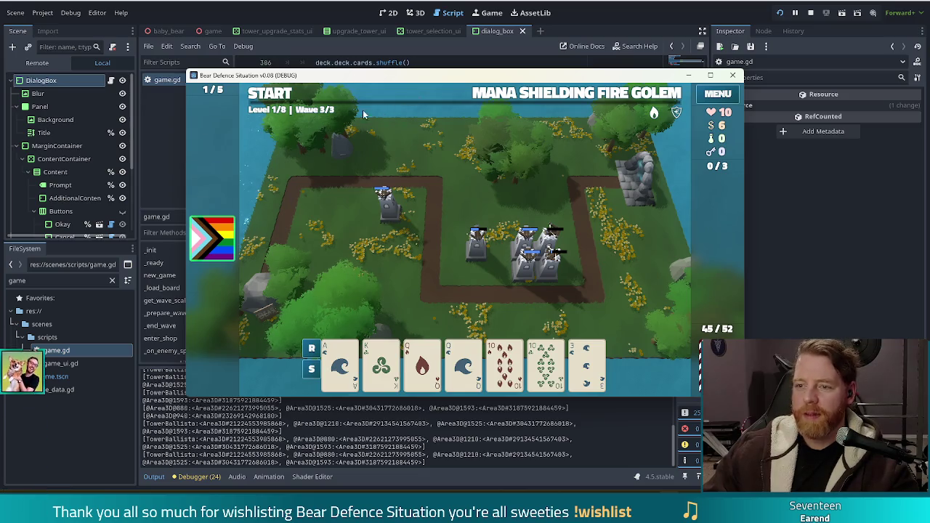
{"action": "left_click", "coordinate": [280, 96]}
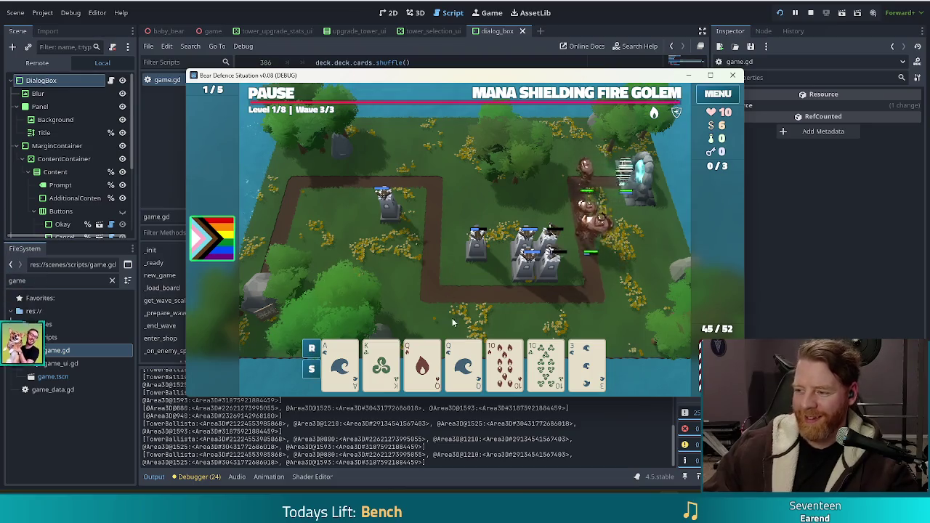
- Play another two-pair hand, place a tower at the path edge, and advance to level 2
{"action": "left_click", "coordinate": [434, 357]}
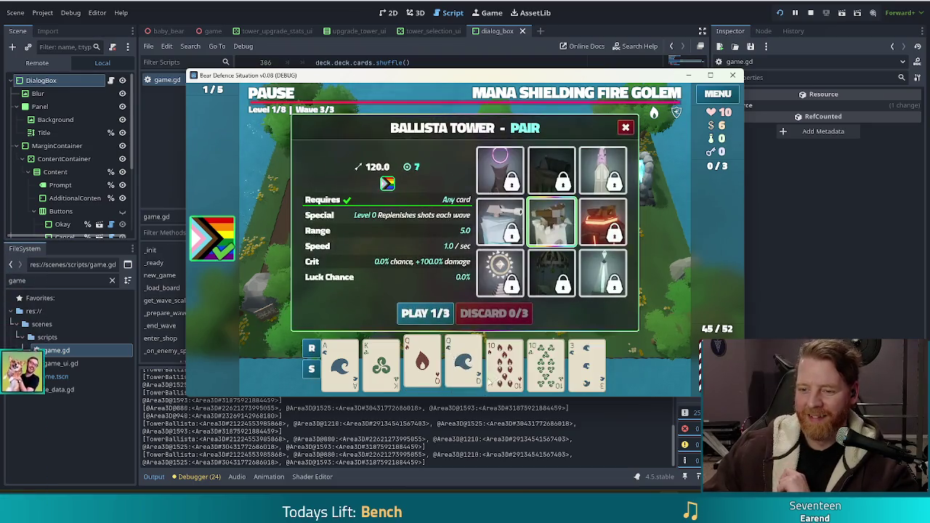
{"action": "left_click", "coordinate": [386, 363]}
{"action": "left_click", "coordinate": [426, 312]}
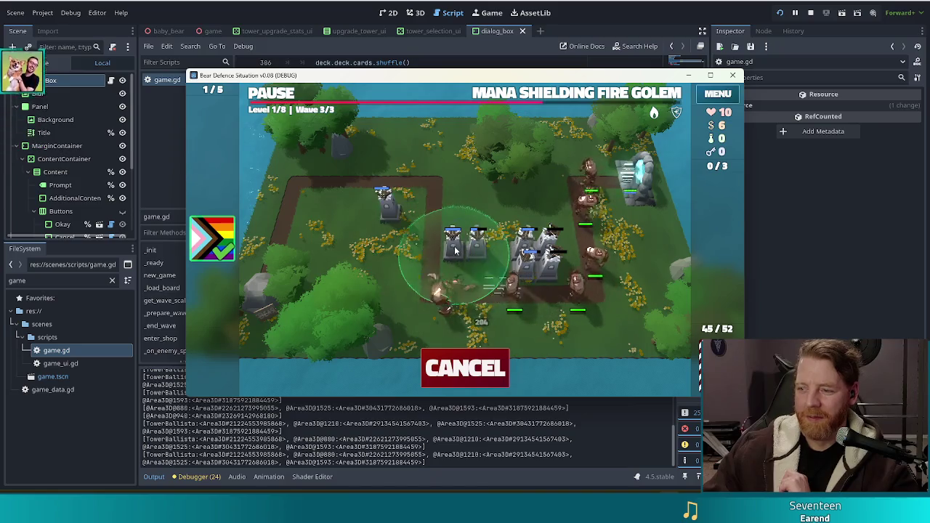
{"action": "left_click", "coordinate": [444, 241]}
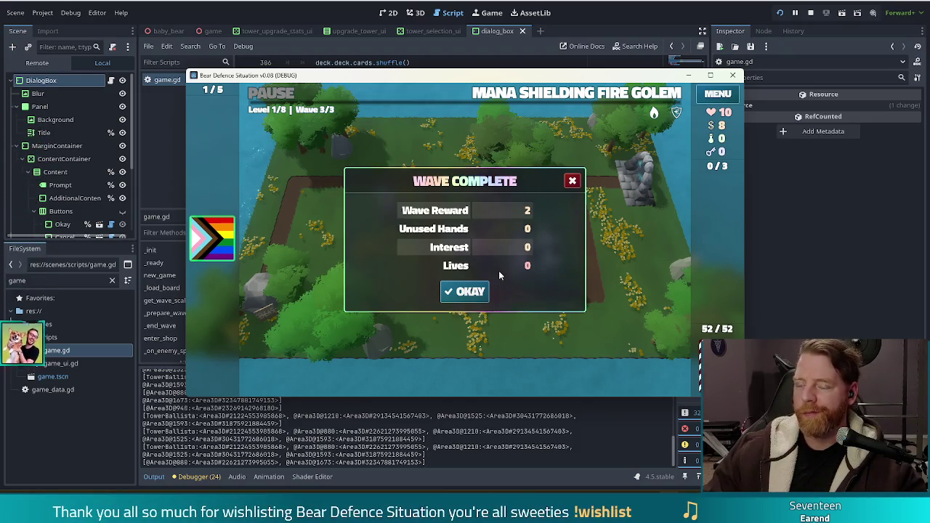
{"action": "left_click", "coordinate": [463, 292]}
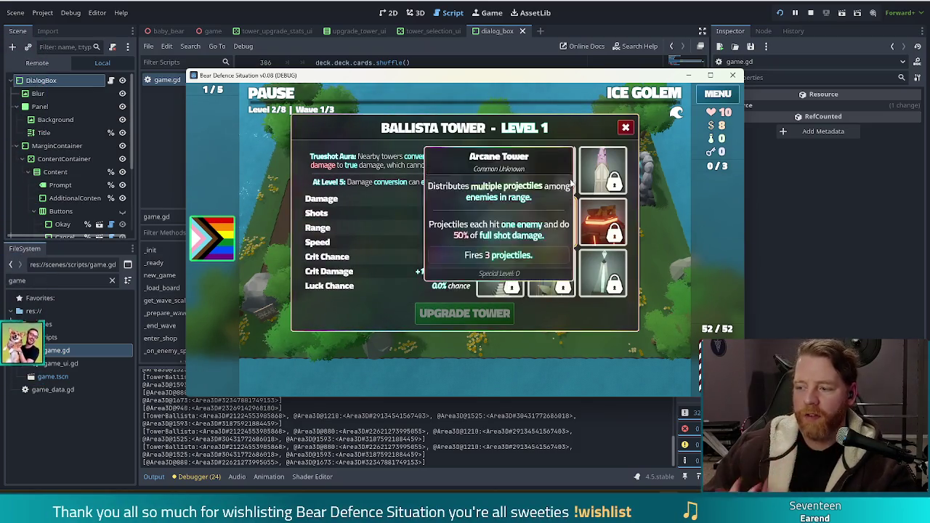
- Upgrade the Ballista's Damage stat to Level 2 (5.0 damage) and stop the running game
{"action": "left_click", "coordinate": [372, 199]}
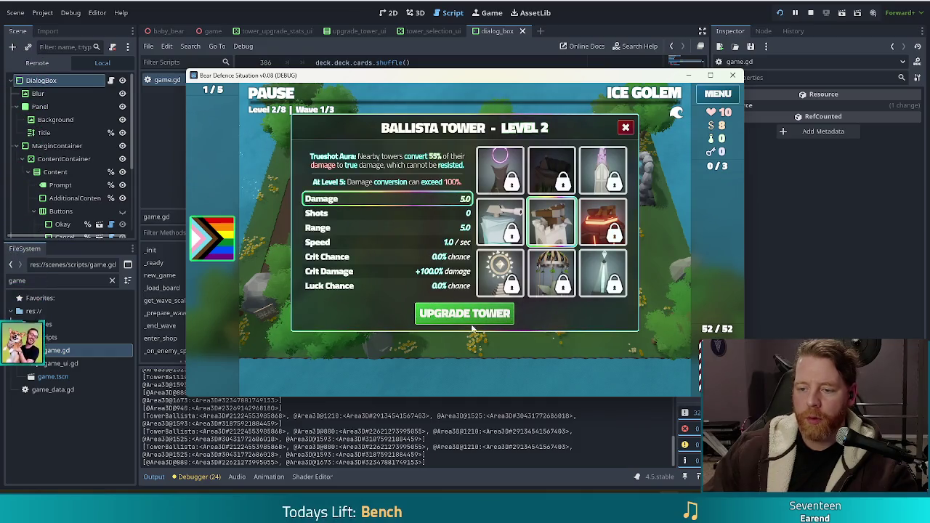
{"action": "mouse_move", "coordinate": [558, 218]}
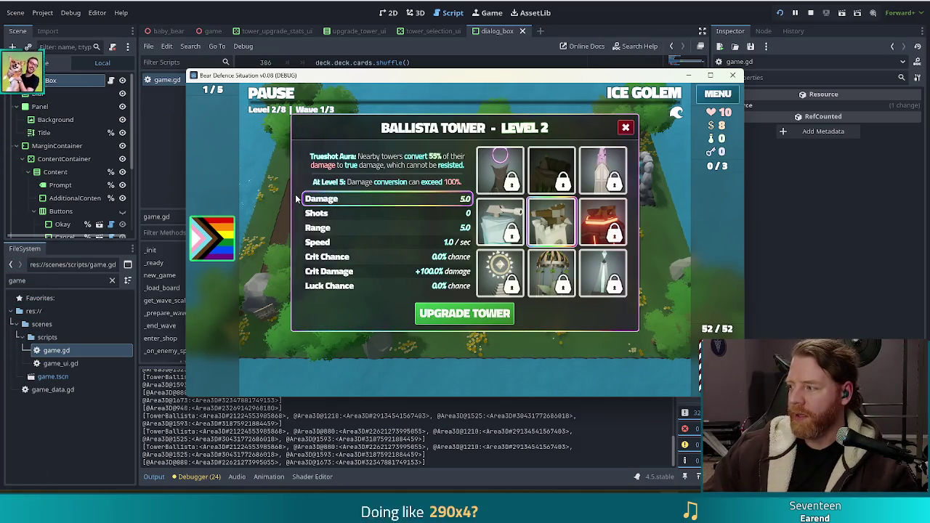
{"action": "left_click", "coordinate": [810, 14]}
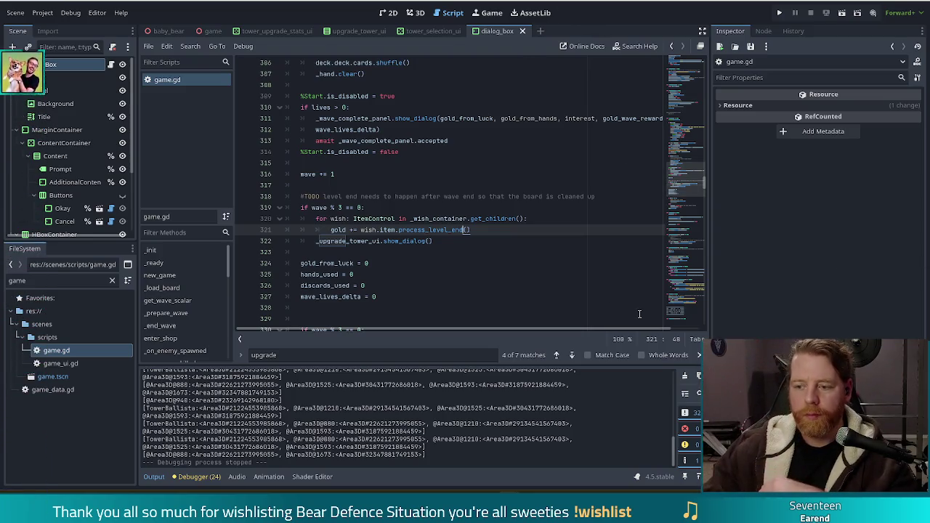
- Dismiss the 'upgrade' search, move to the end of line 321, then open the upgrade_tower_ui scene
{"action": "left_click", "coordinate": [699, 355]}
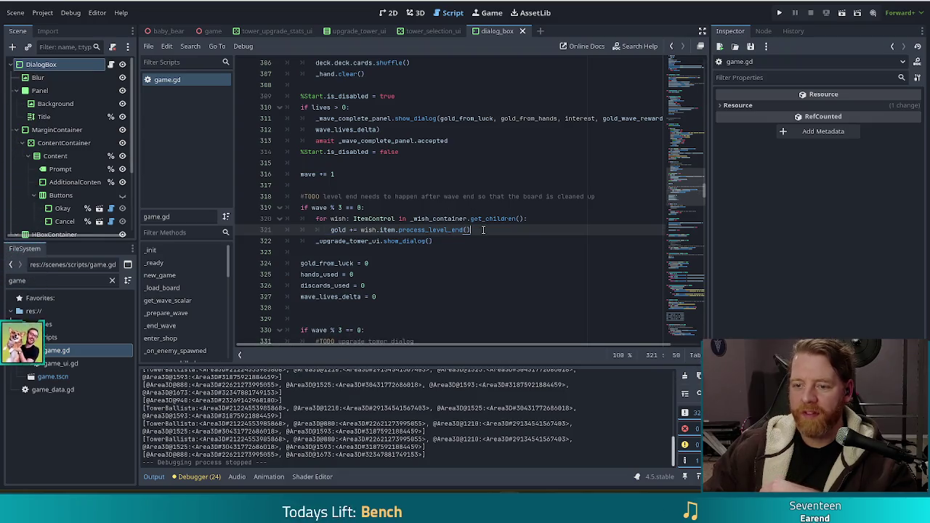
{"action": "left_click", "coordinate": [436, 242]}
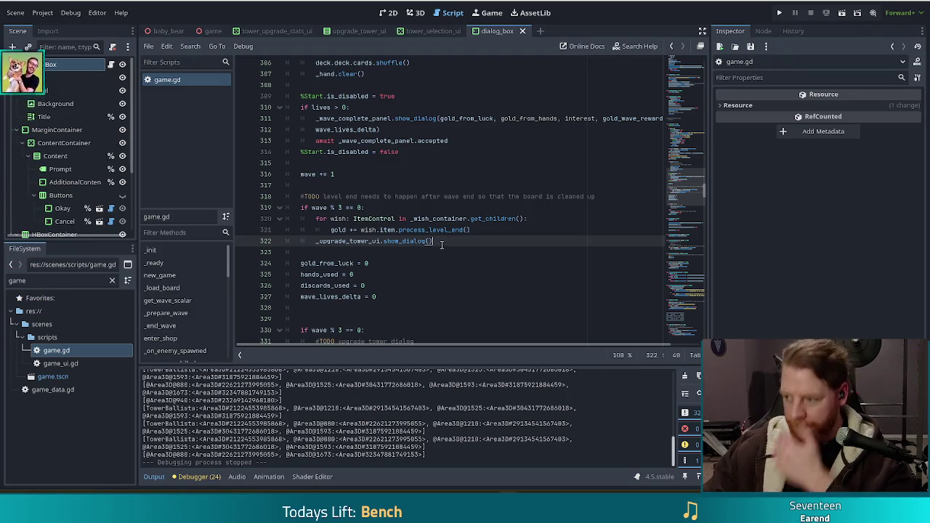
{"action": "key", "text": "Up"}
{"action": "key", "text": "End"}
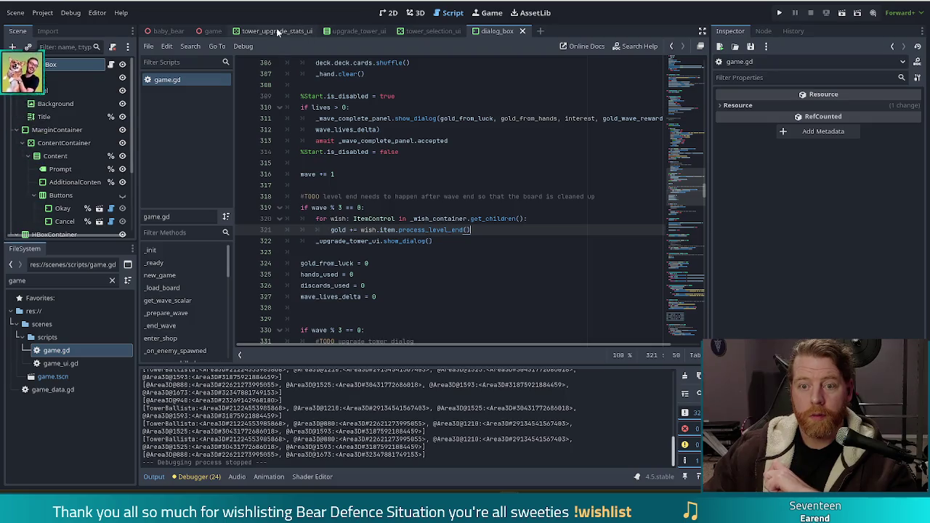
{"action": "left_click", "coordinate": [336, 31]}
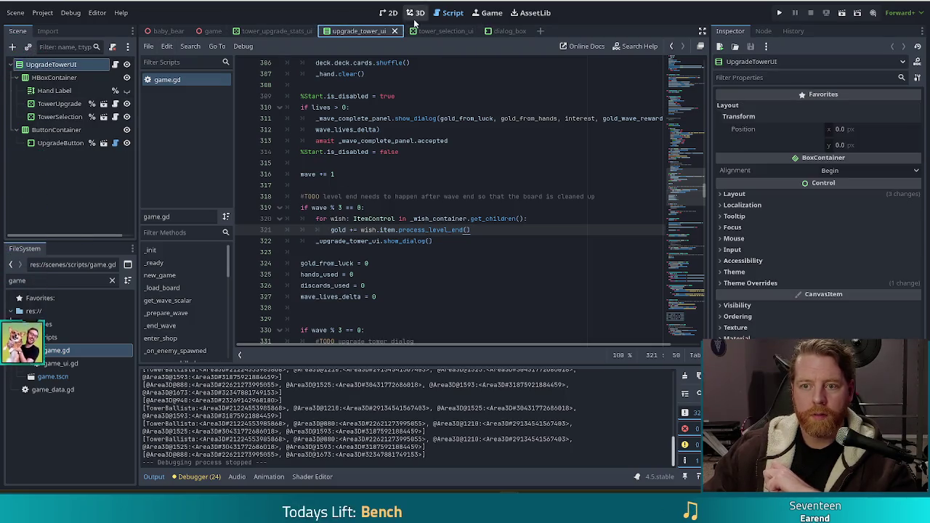
{"action": "left_click", "coordinate": [389, 12]}
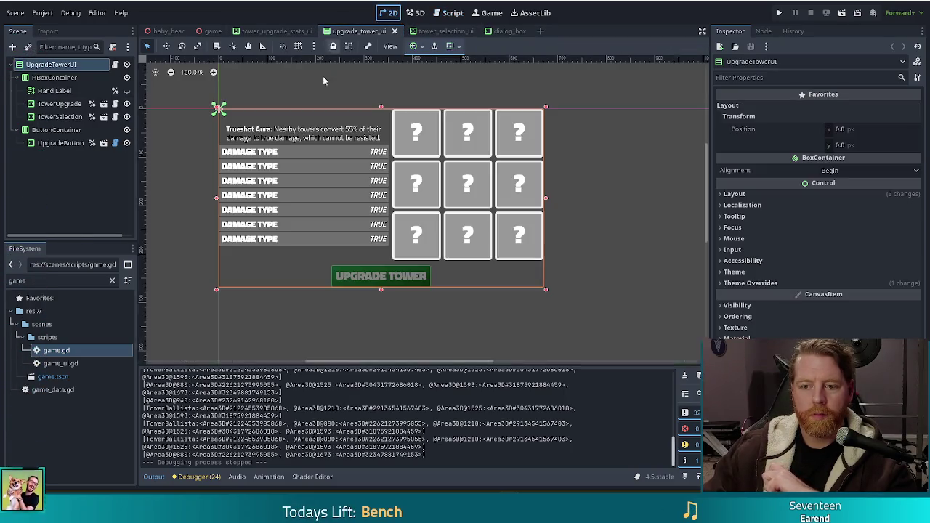
- Select UpgradeButton to inspect its properties, then open the upgrade_tower_ui.gd script
{"action": "left_click", "coordinate": [395, 278]}
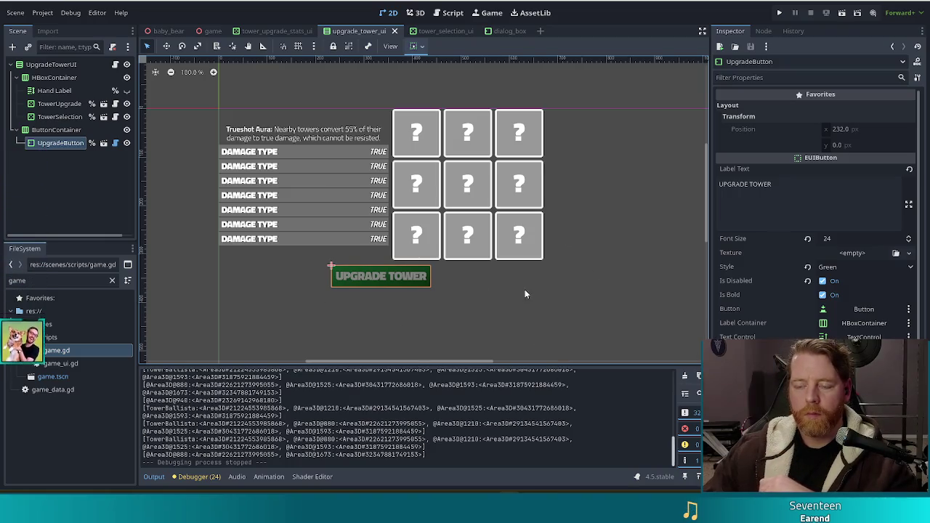
{"action": "left_click", "coordinate": [447, 13]}
- Scroll upgrade_tower_ui.gd down to the process_upgrade call and clear the FileSystem search filter
{"action": "scroll", "coordinate": [436, 291], "scroll_direction": "down", "scroll_amount": 5}
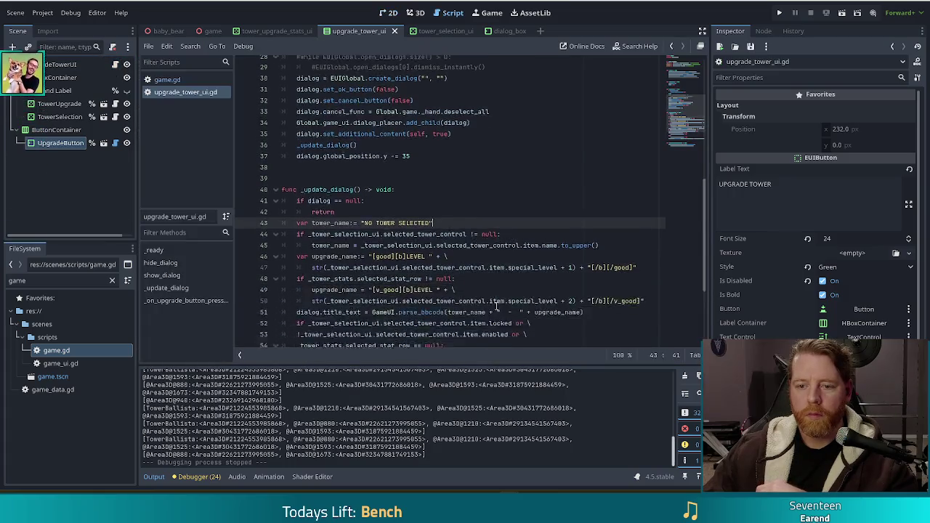
{"action": "left_click", "coordinate": [502, 319]}
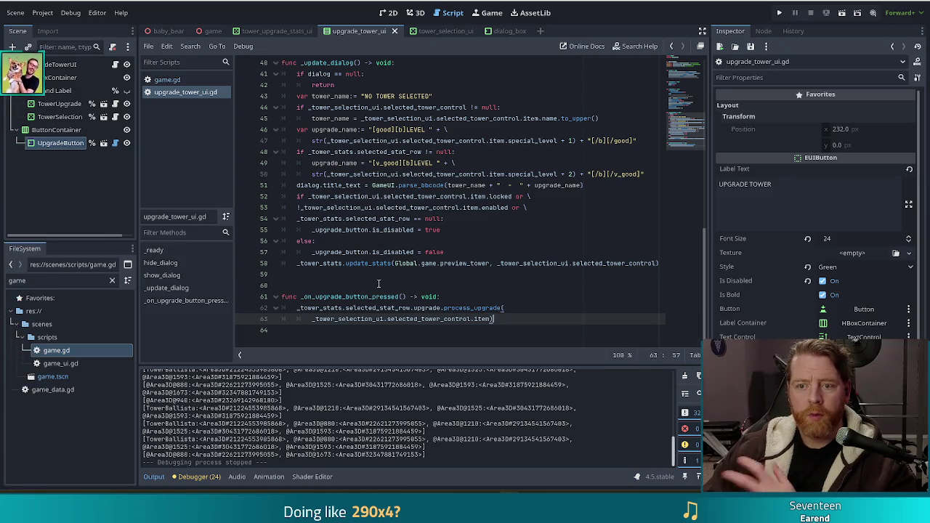
{"action": "double_click", "coordinate": [16, 280]}
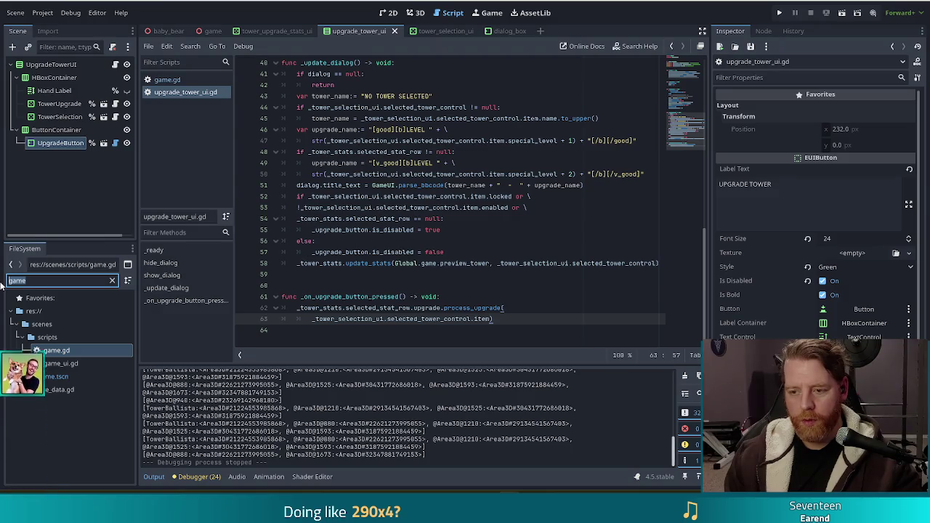
- Filter the FileSystem for the selected hand script and open selected_hand_ui.gd
{"action": "type", "text": "scen"}
{"action": "type", "text": "c"}
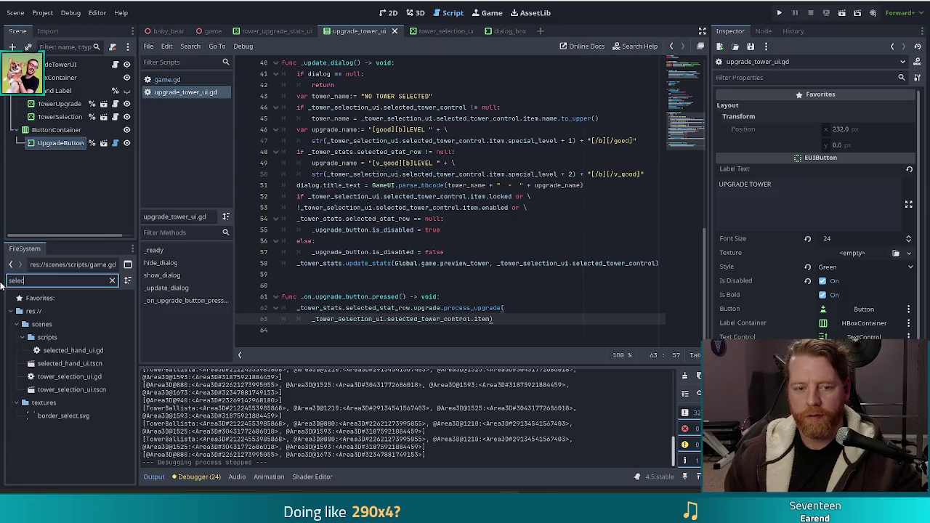
{"action": "double_click", "coordinate": [73, 350]}
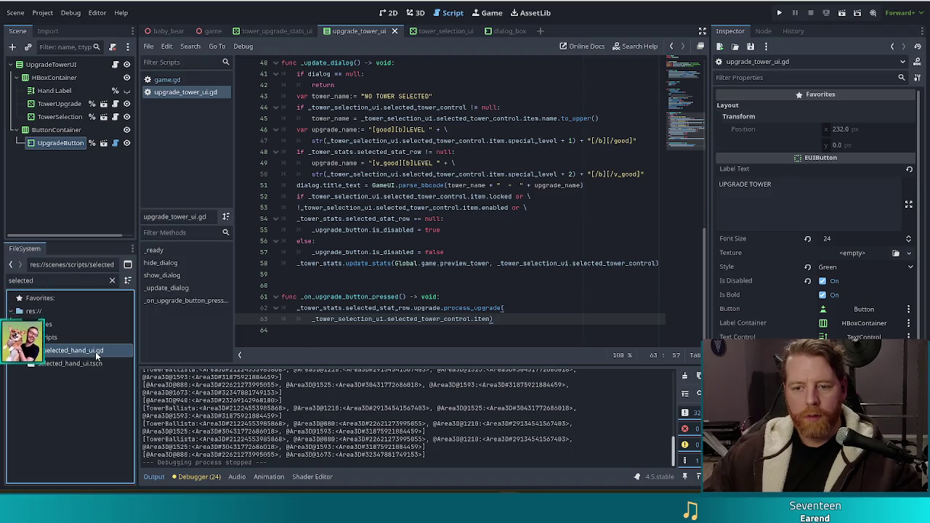
{"action": "left_click", "coordinate": [425, 252]}
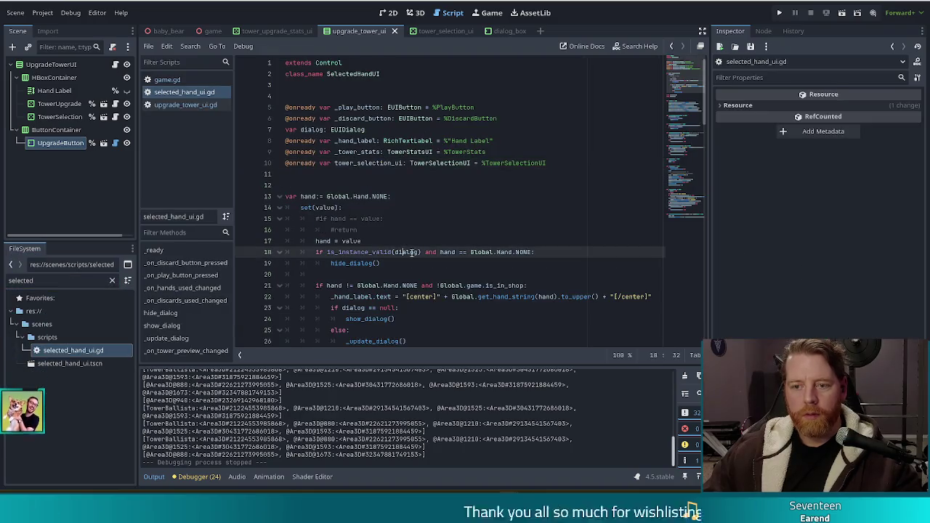
- Select the is_instance_valid(dialog) and dialog.dismiss() lines in _on_play_button_pressed, then return to upgrade_tower_ui.gd
{"action": "left_click", "coordinate": [180, 275]}
{"action": "left_click", "coordinate": [410, 225]}
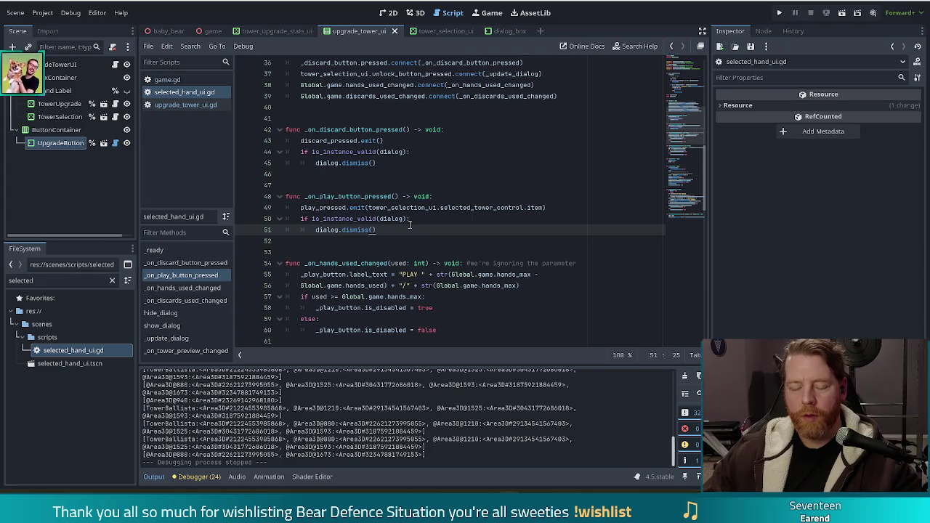
{"action": "left_click_drag", "start_coordinate": [408, 229], "coordinate": [566, 208]}
{"action": "key", "text": "ctrl+c"}
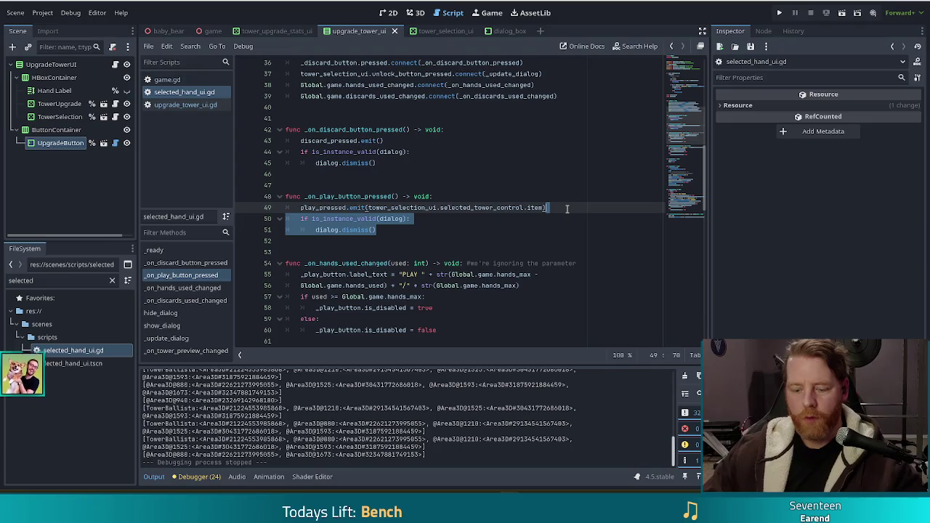
{"action": "left_click", "coordinate": [185, 105]}
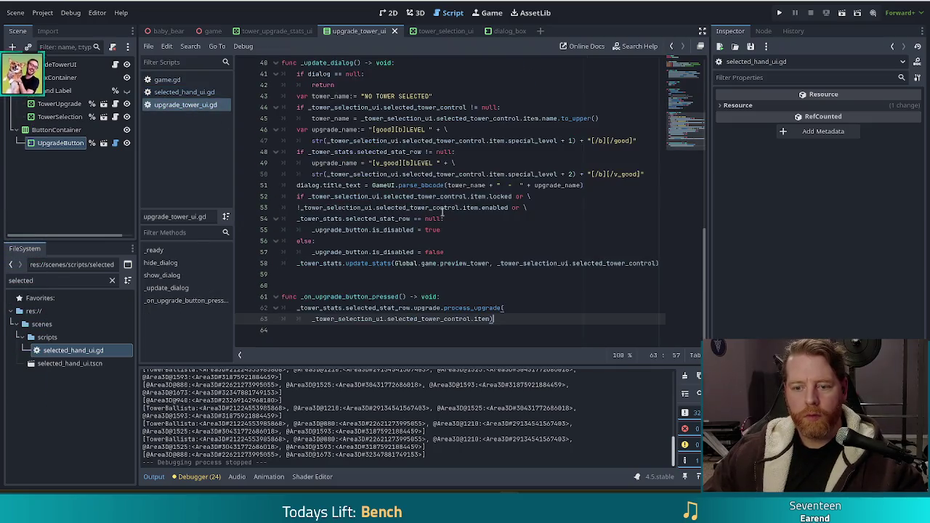
- Paste the is_instance_valid(dialog) / dialog.dismiss() lines after the process_upgrade call
{"action": "left_click", "coordinate": [356, 308]}
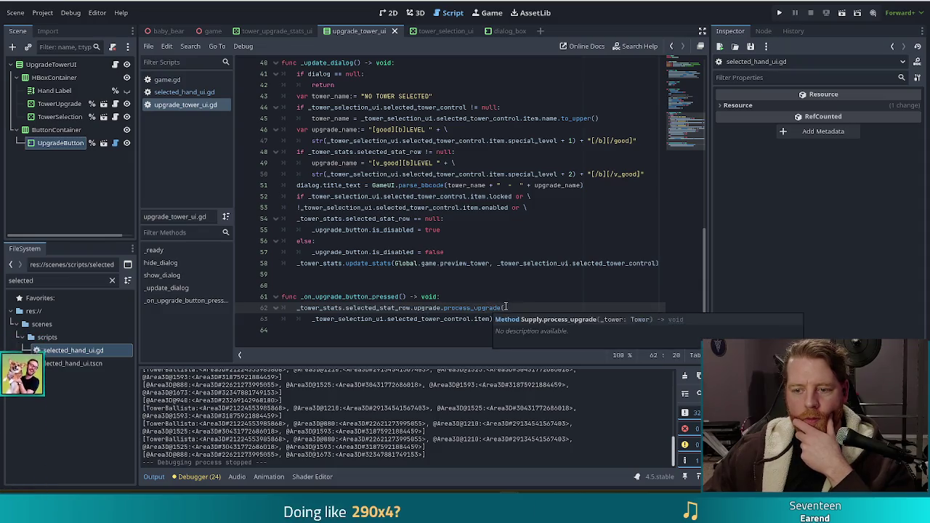
{"action": "left_click", "coordinate": [515, 318]}
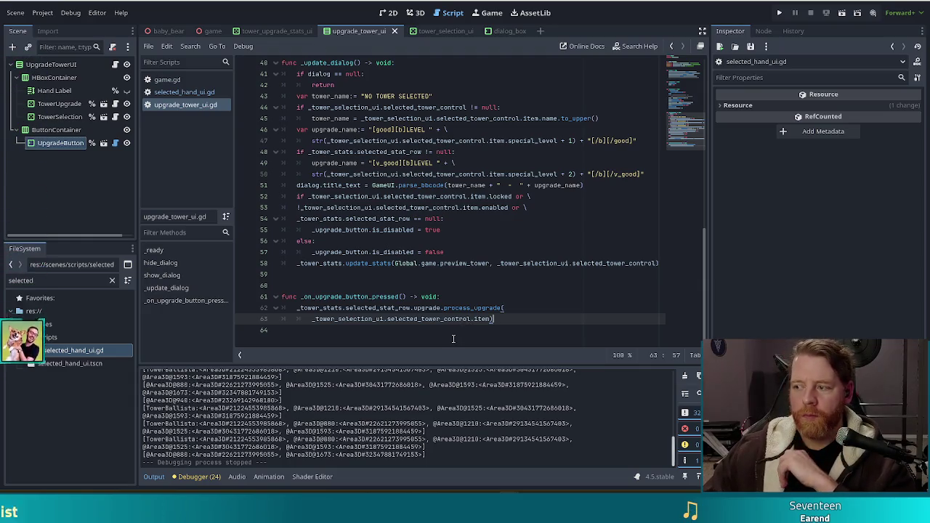
{"action": "mouse_move", "coordinate": [497, 311]}
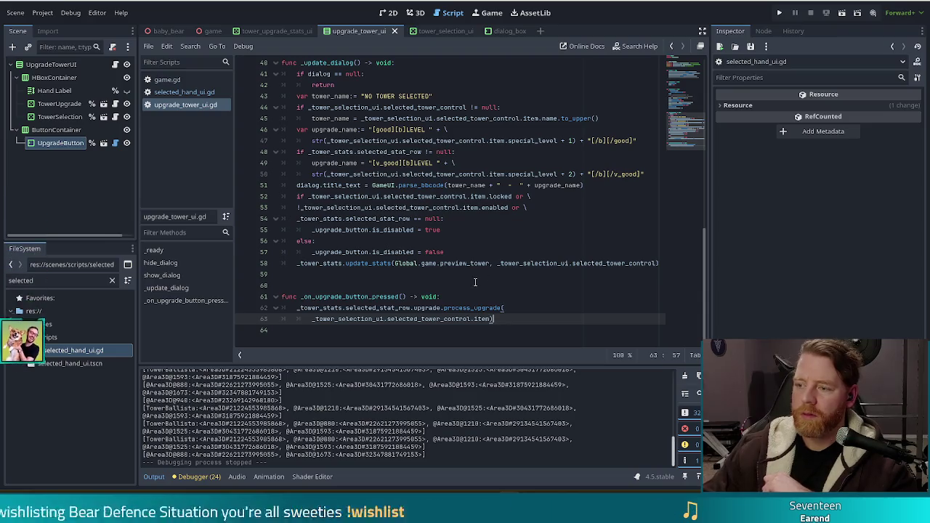
{"action": "key", "text": "ctrl+v"}
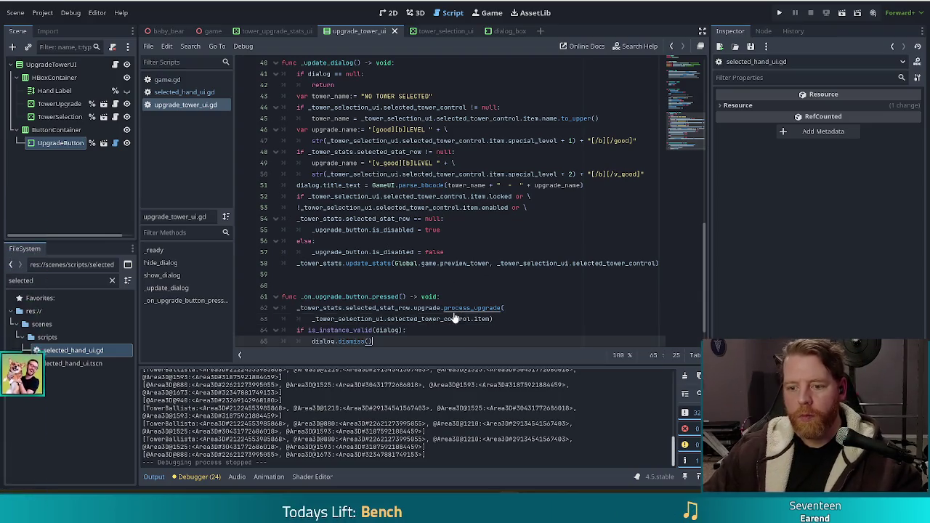
- Add the comment '#TODO giving lot of authority to a dialog box hare' below the function header
{"action": "left_click", "coordinate": [455, 294]}
{"action": "key", "text": "Return"}
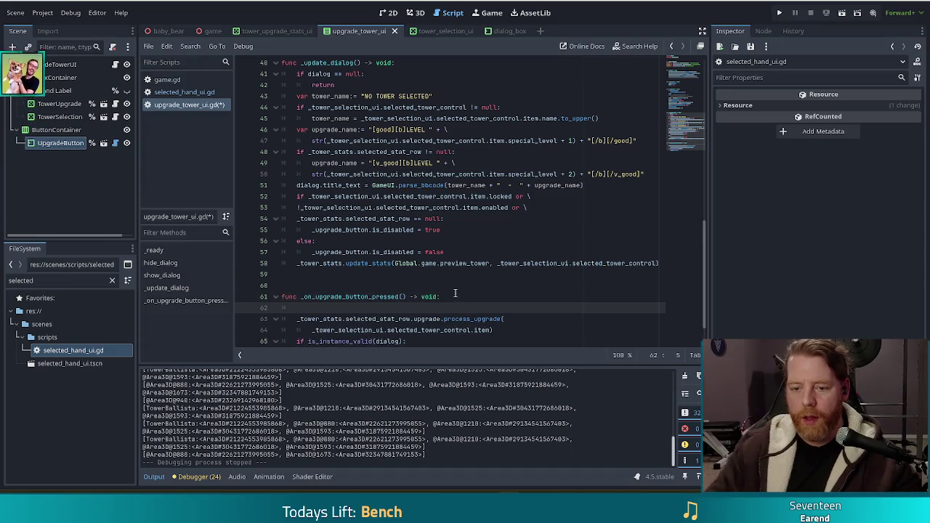
{"action": "type", "text": "#TODO "}
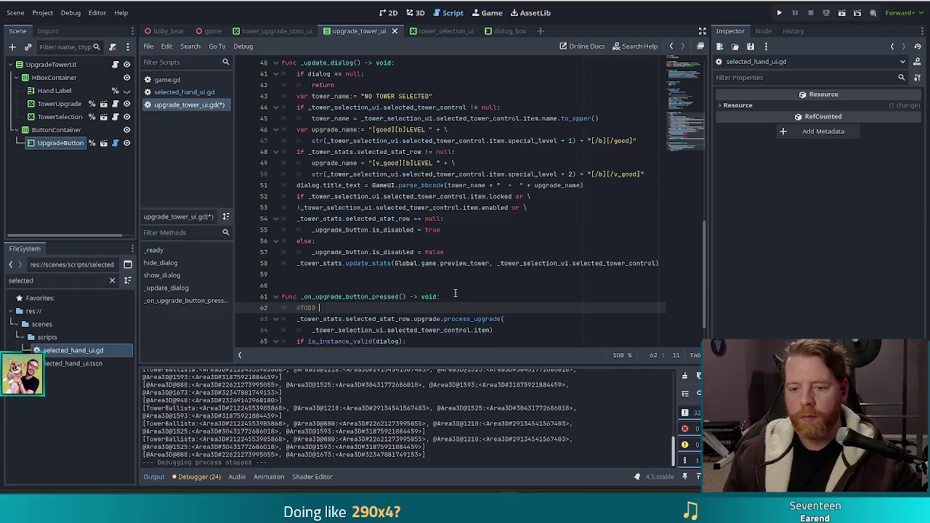
{"action": "type", "text": "giving an am"}
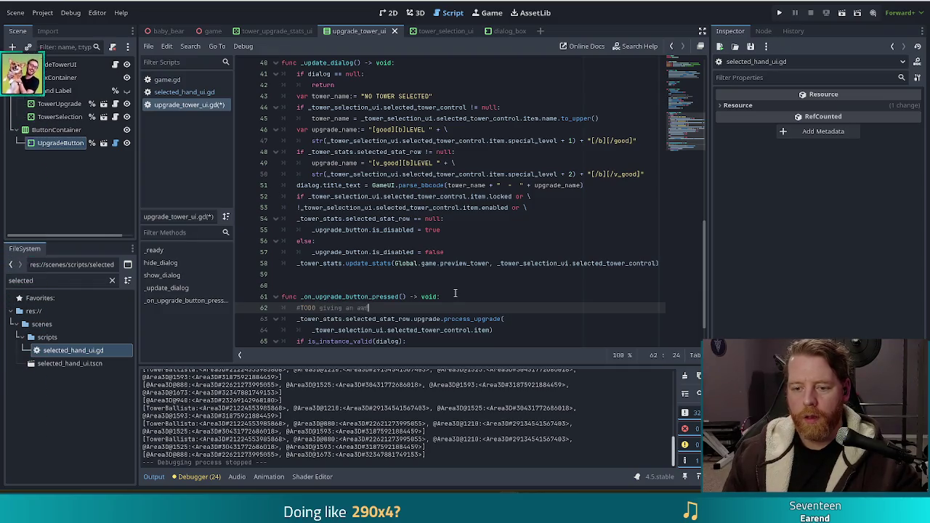
{"action": "type", "text": "lot of aut"}
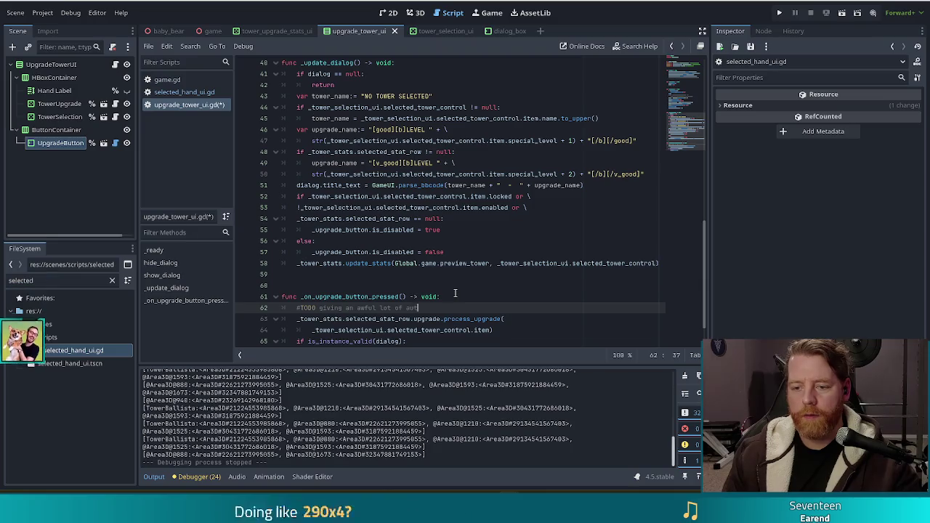
{"action": "type", "text": "hority to a "}
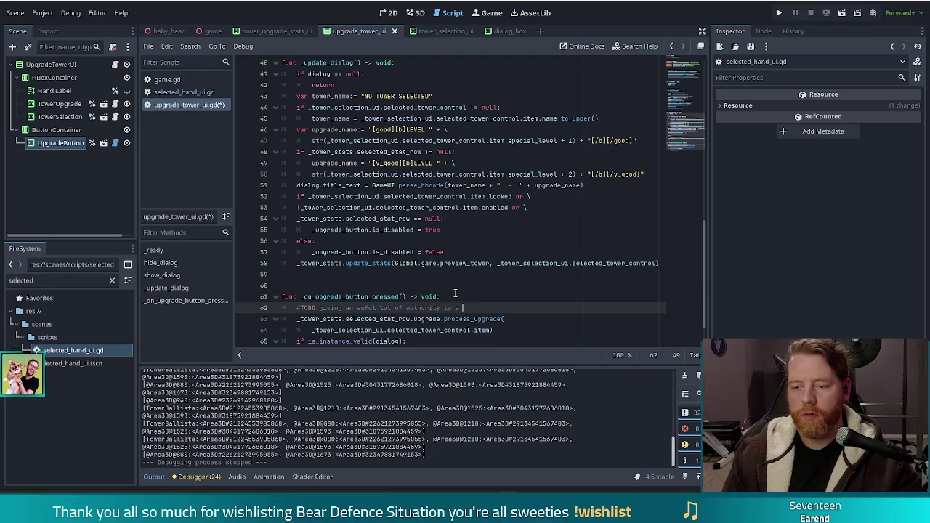
{"action": "type", "text": "dialog box ha"}
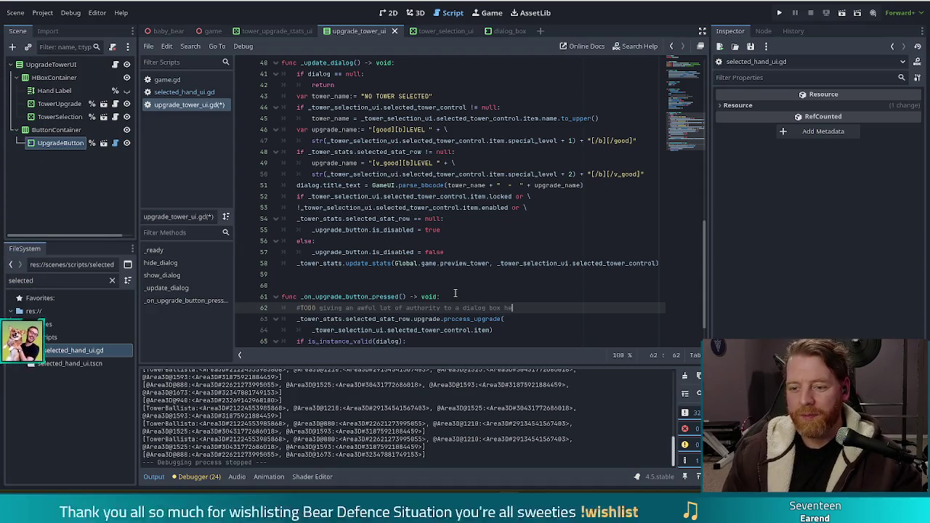
{"action": "type", "text": "re"}
- Review the process_upgrade call and dialog dismiss lines, then save upgrade_tower_ui.gd
{"action": "scroll", "coordinate": [454, 291], "scroll_direction": "down", "scroll_amount": 1}
{"action": "left_click", "coordinate": [420, 296]}
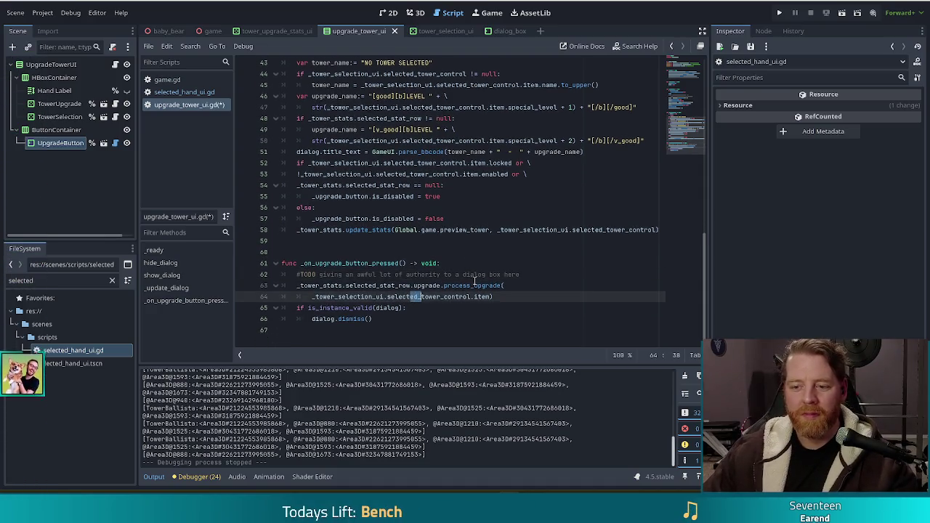
{"action": "left_click", "coordinate": [465, 285]}
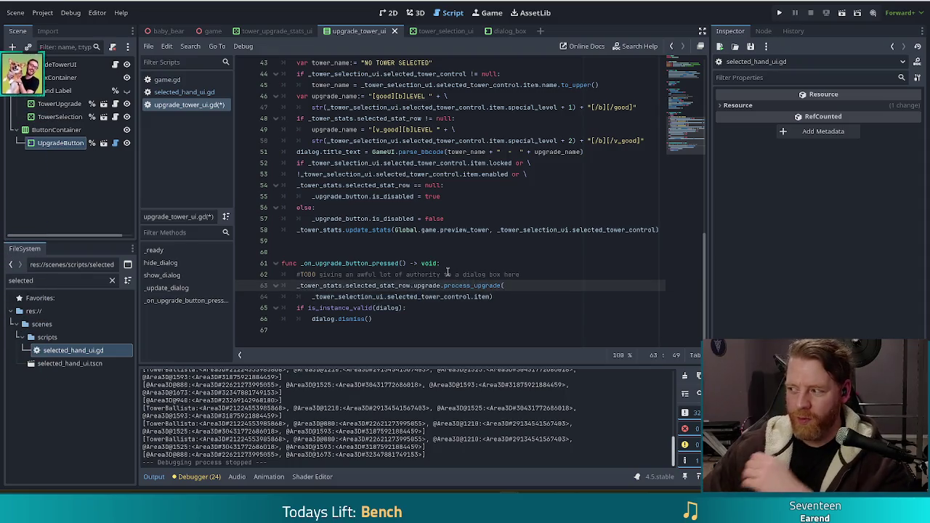
{"action": "left_click", "coordinate": [474, 296]}
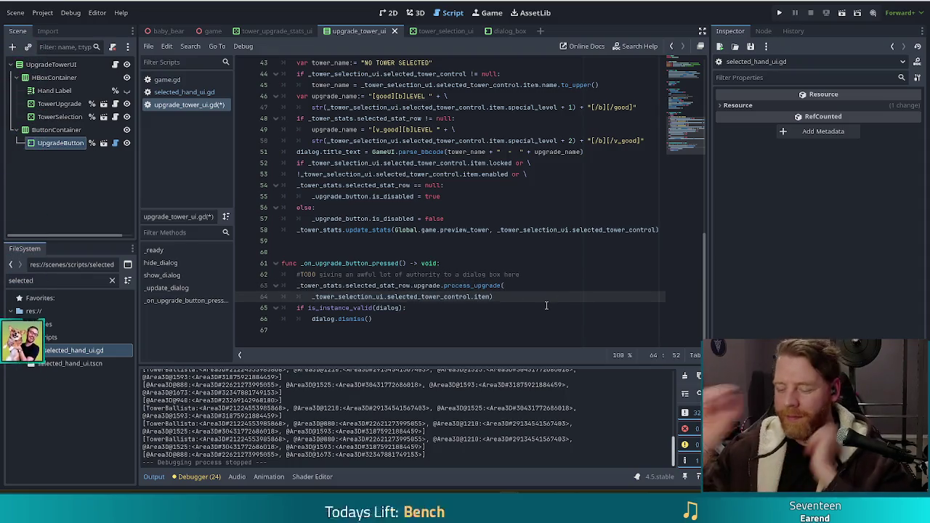
{"action": "left_click", "coordinate": [432, 308]}
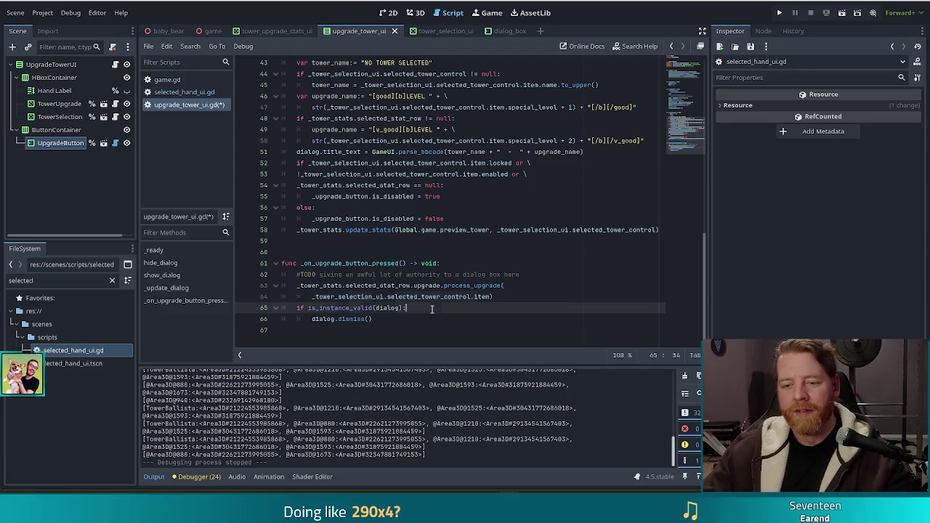
{"action": "left_click", "coordinate": [342, 308]}
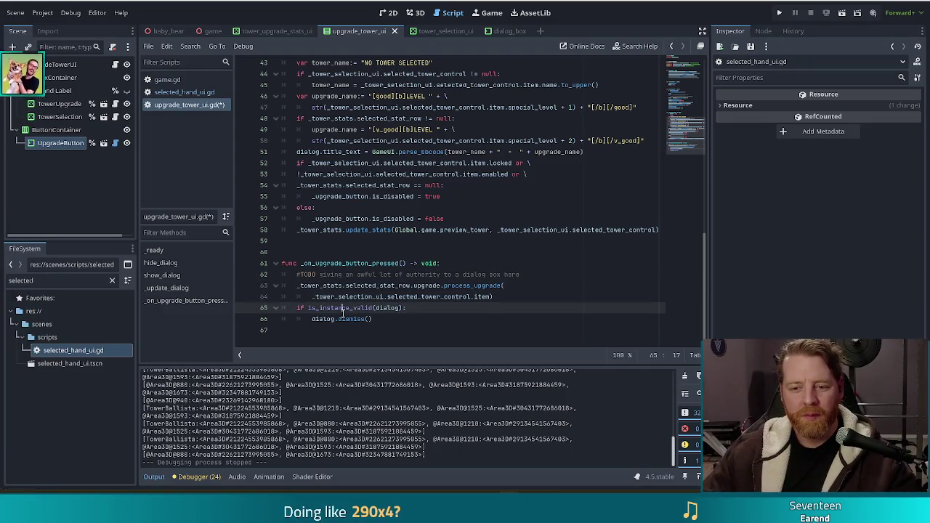
{"action": "left_click", "coordinate": [418, 319]}
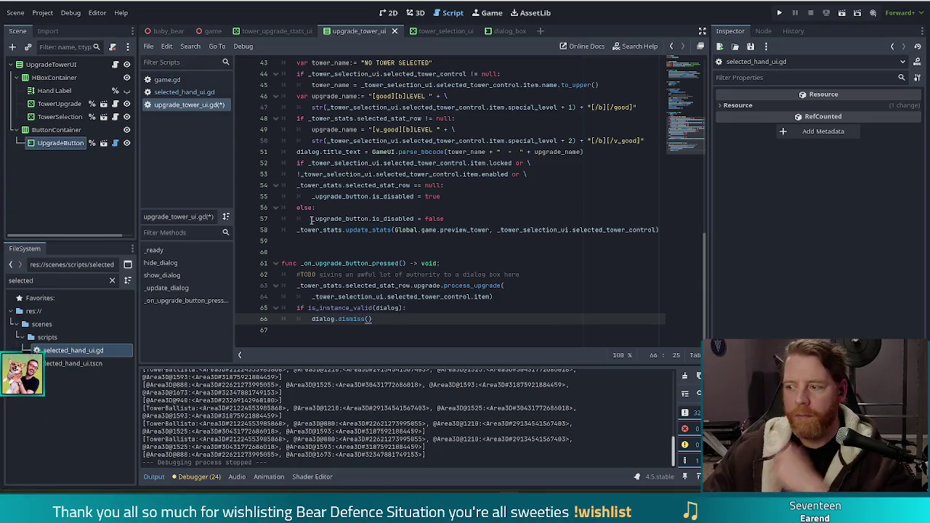
{"action": "key", "text": "ctrl+s"}
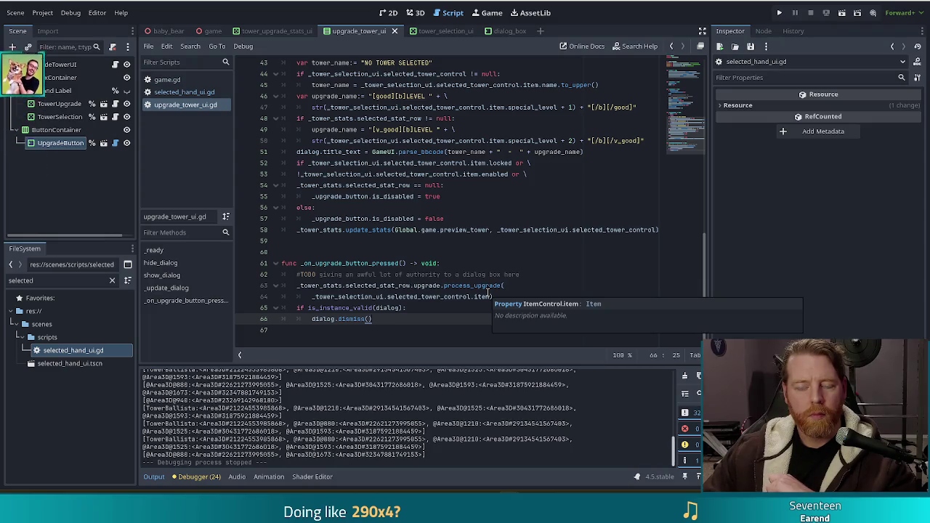
- Switch to selected_hand_ui.gd to view how _on_play_button_pressed emits before dismissing
{"action": "left_click", "coordinate": [386, 296]}
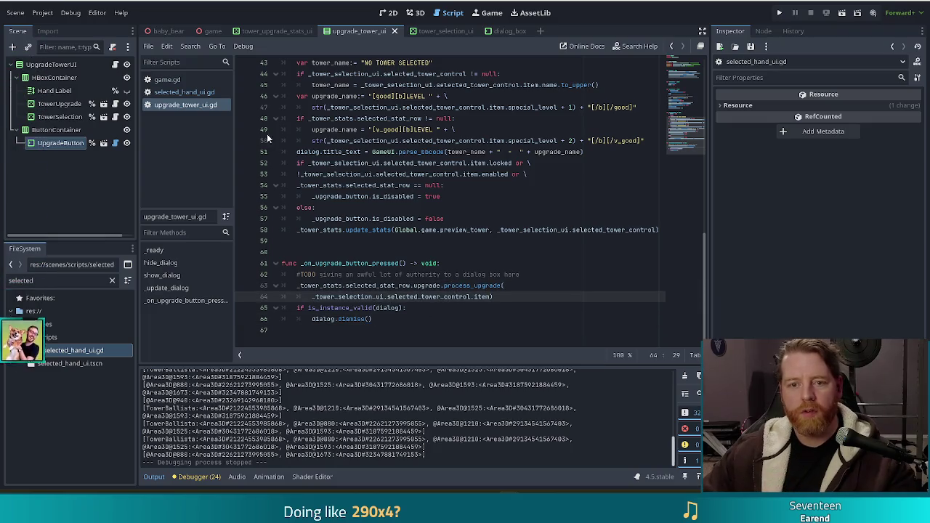
{"action": "left_click", "coordinate": [192, 92]}
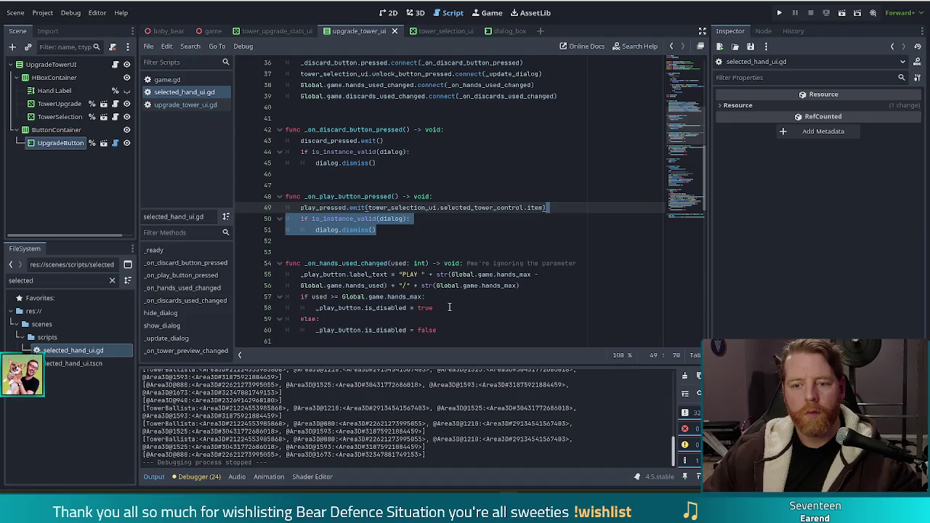
- Show game.gd at the wave-end _upgrade_tower_ui.show_dialog() calls near line 322
{"action": "left_click", "coordinate": [166, 79]}
{"action": "left_click", "coordinate": [458, 242]}
{"action": "scroll", "coordinate": [458, 247], "scroll_direction": "down", "scroll_amount": 2}
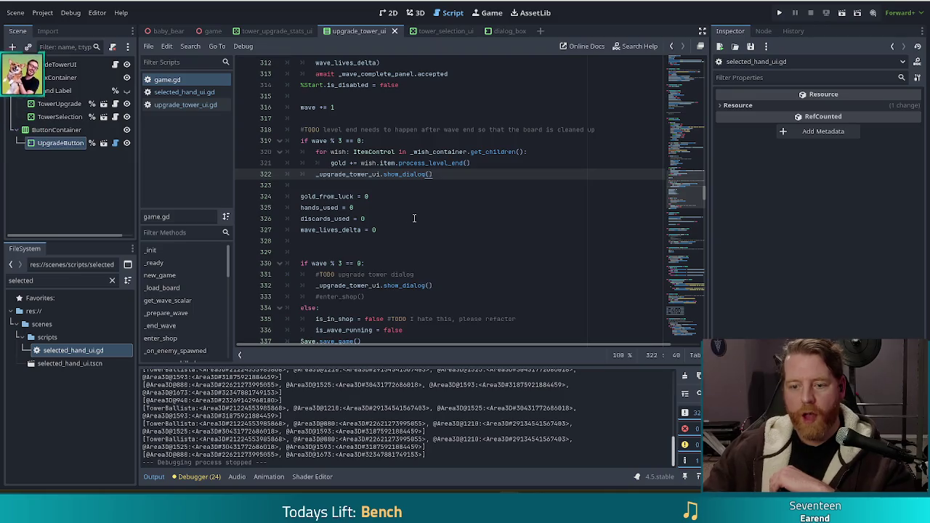
- Add and undo a line after show_dialog() in game.gd, then switch back to upgrade_tower_ui.gd
{"action": "left_click", "coordinate": [431, 296]}
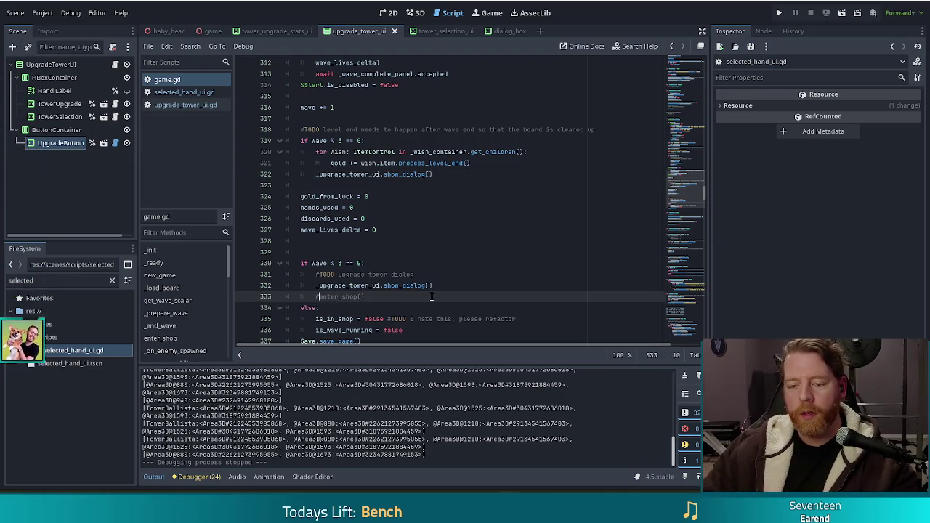
{"action": "left_click", "coordinate": [463, 285]}
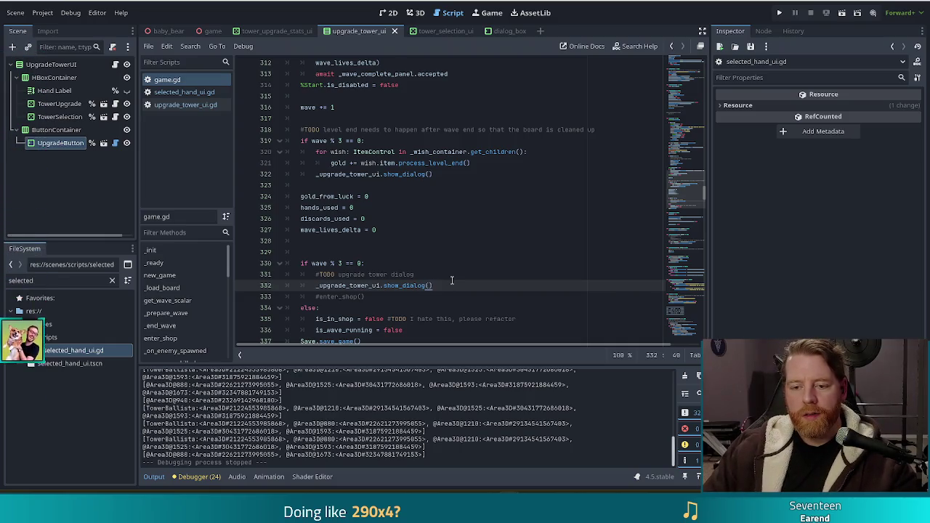
{"action": "key", "text": "Return"}
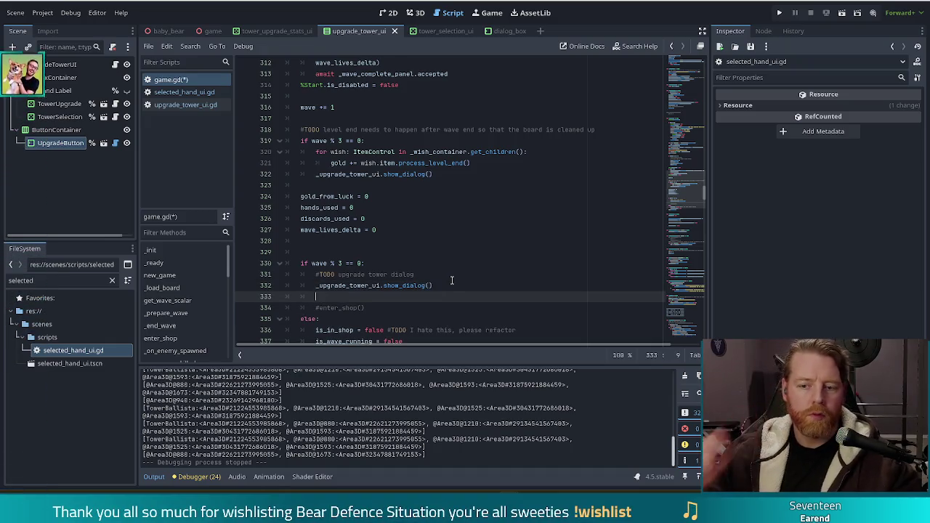
{"action": "key", "text": "ctrl+z"}
{"action": "key", "text": "ctrl+z"}
{"action": "key", "text": "ctrl+z"}
{"action": "key", "text": "ctrl+z"}
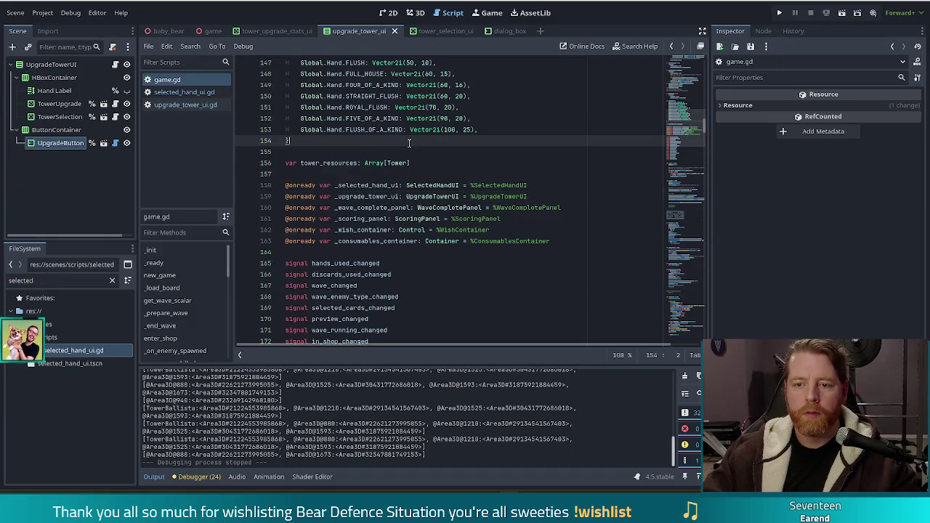
{"action": "scroll", "coordinate": [447, 148], "scroll_direction": "up", "scroll_amount": 1}
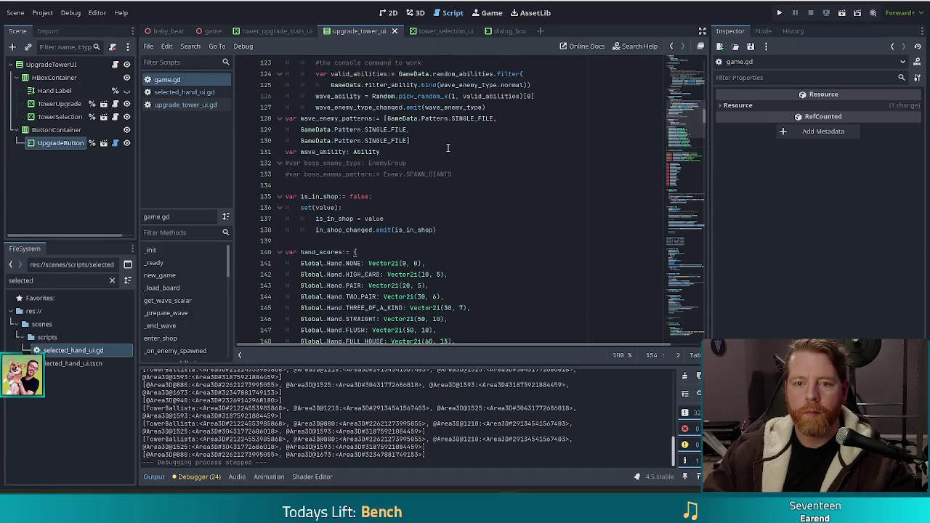
{"action": "left_click", "coordinate": [184, 106]}
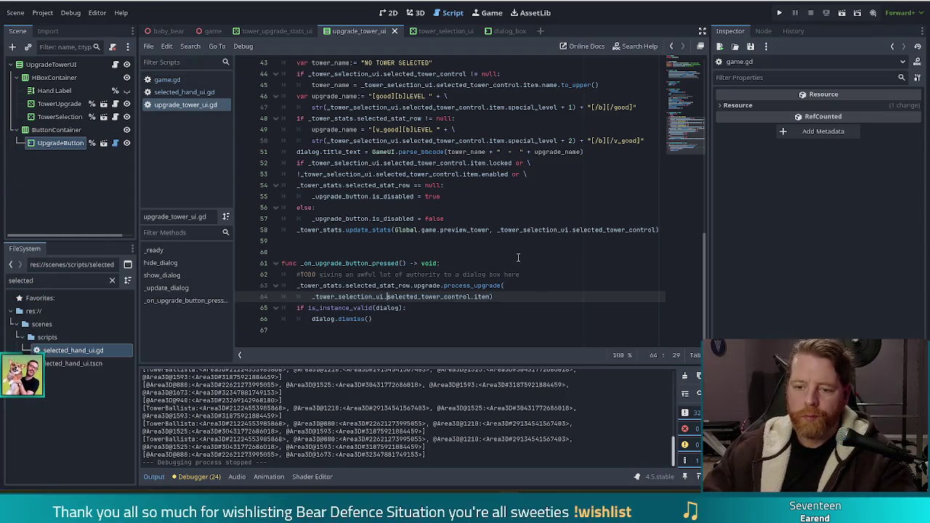
{"action": "left_click", "coordinate": [503, 297]}
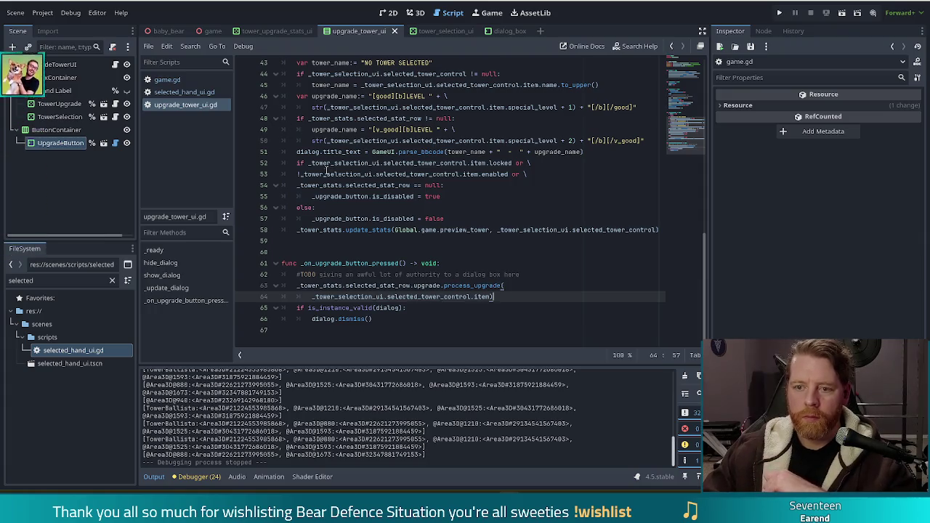
{"action": "mouse_move", "coordinate": [317, 174]}
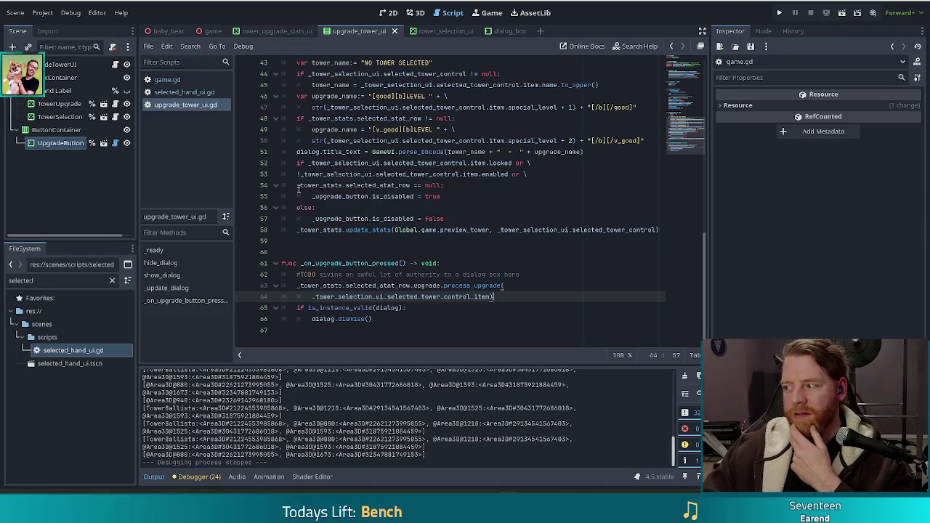
{"action": "mouse_move", "coordinate": [298, 186]}
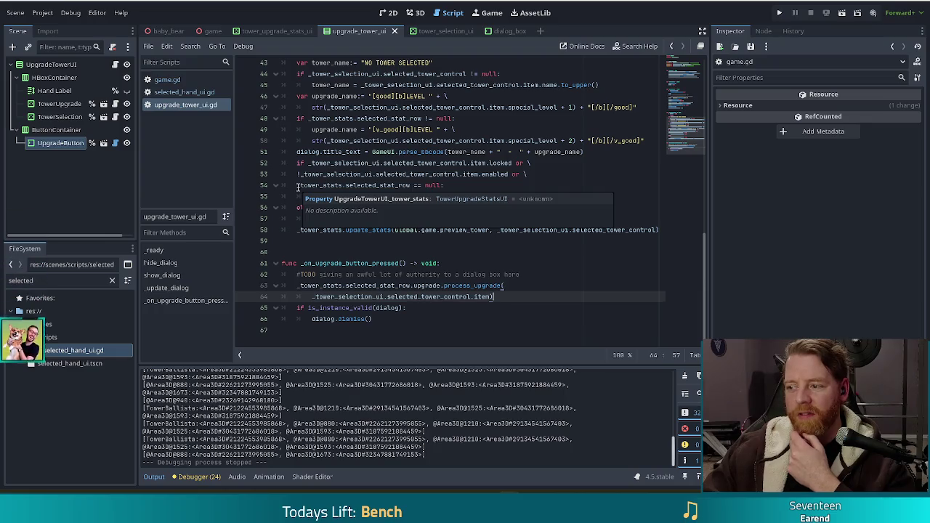
{"action": "left_click", "coordinate": [386, 319]}
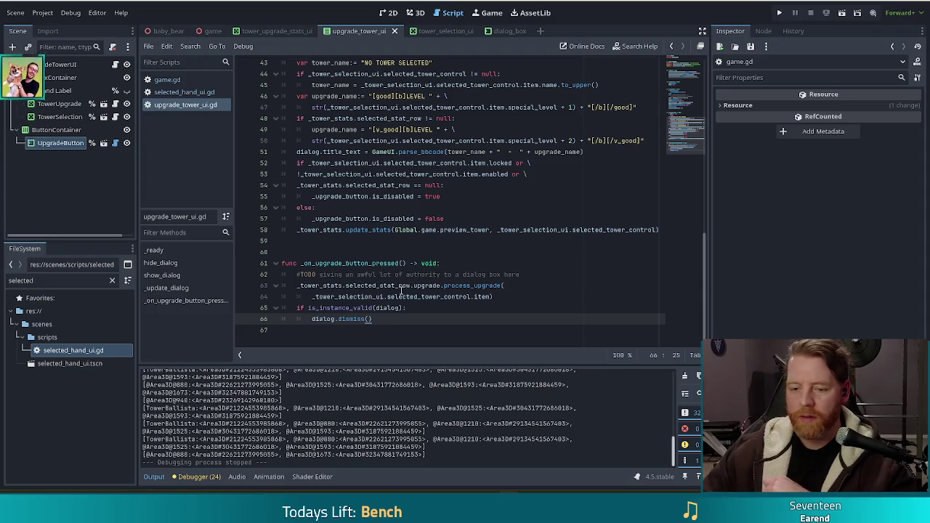
{"action": "mouse_move", "coordinate": [401, 289]}
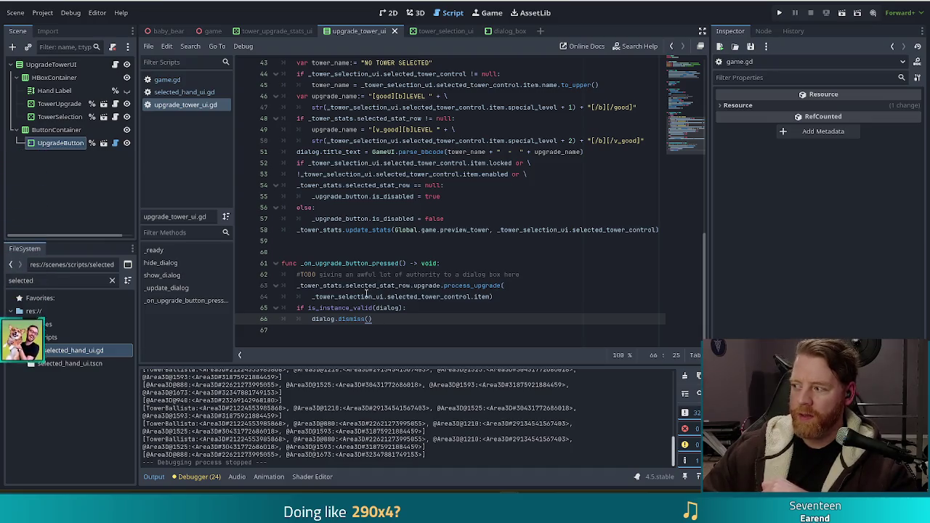
{"action": "mouse_move", "coordinate": [366, 292]}
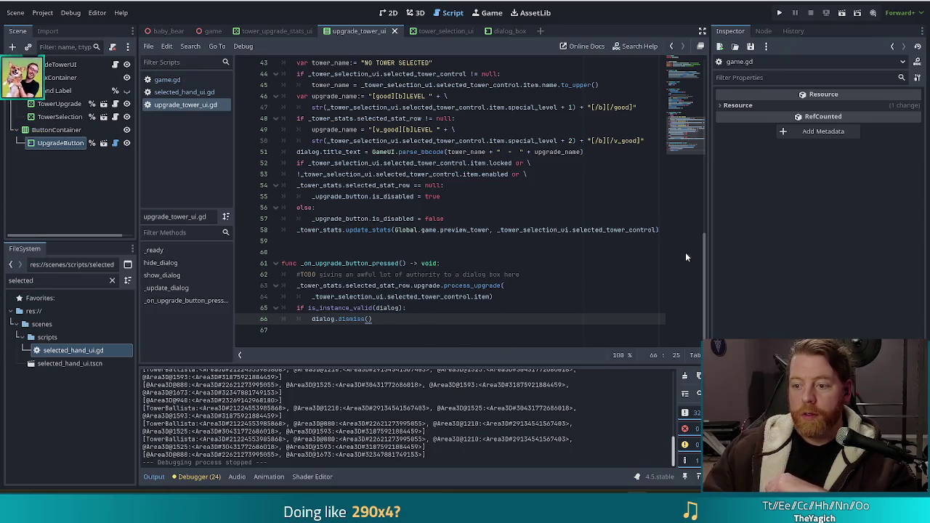
{"action": "mouse_move", "coordinate": [684, 125]}
{"action": "left_mouse_down"}
{"action": "mouse_move", "coordinate": [687, 69]}
{"action": "mouse_move", "coordinate": [687, 82]}
{"action": "left_mouse_up"}
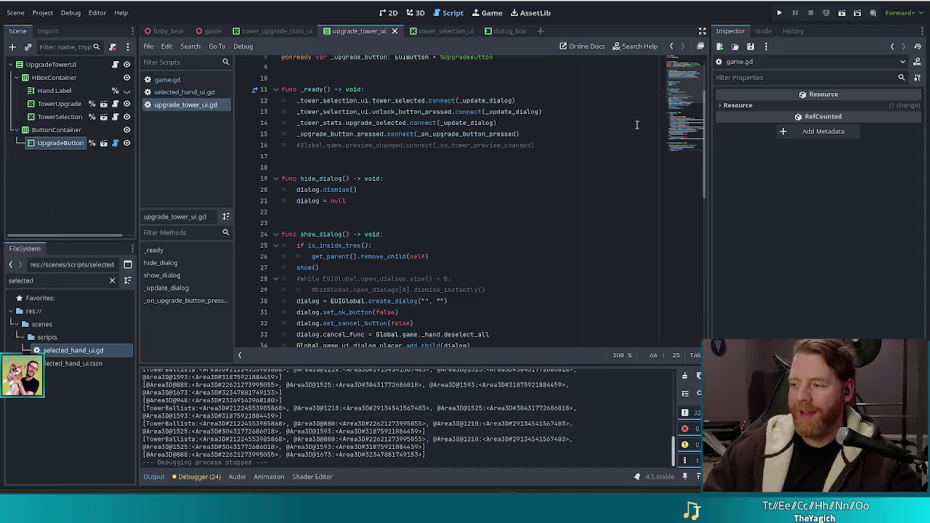
{"action": "left_click", "coordinate": [382, 166]}
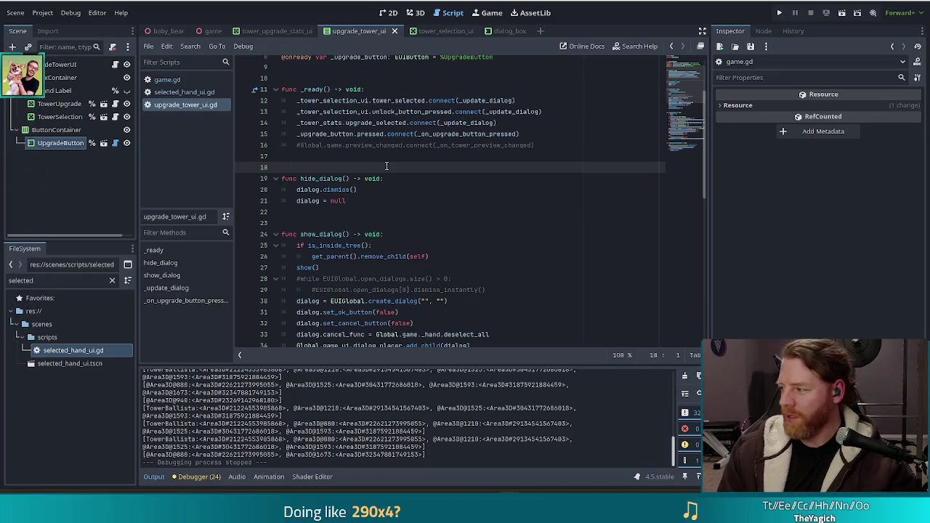
{"action": "left_click", "coordinate": [403, 180]}
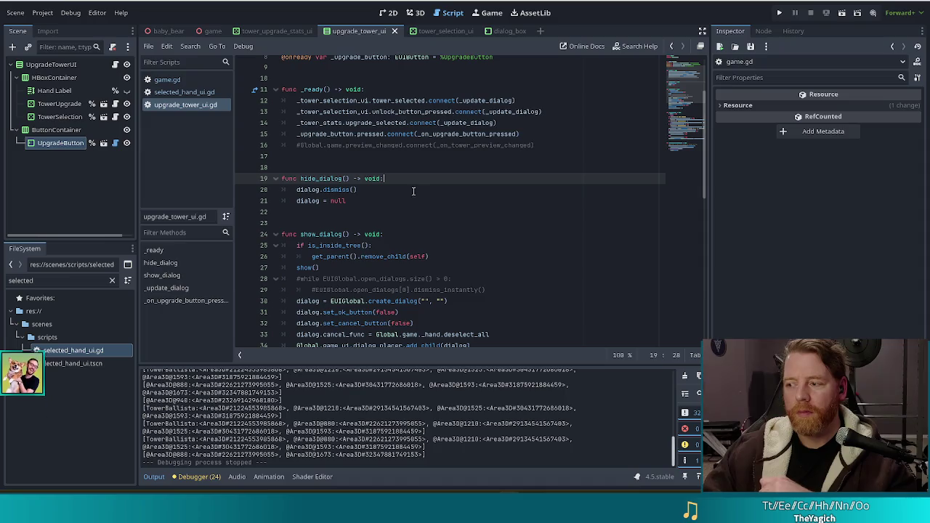
{"action": "scroll", "coordinate": [425, 196], "scroll_direction": "up", "scroll_amount": 3}
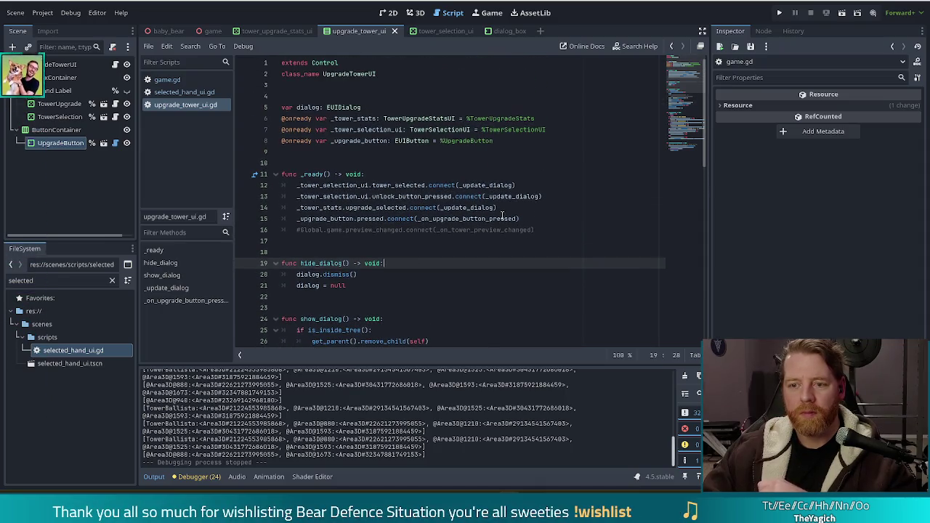
{"action": "left_click", "coordinate": [518, 140]}
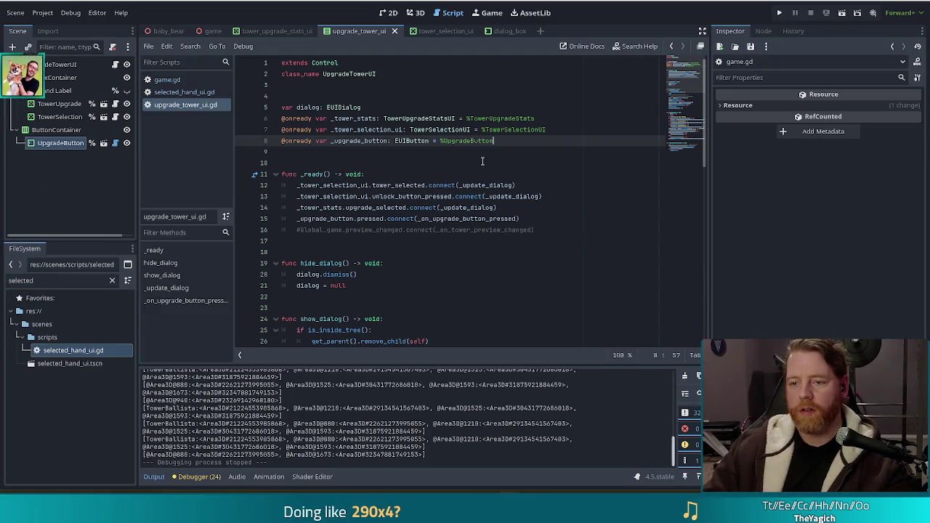
{"action": "key", "text": "Return"}
{"action": "key", "text": "Return"}
{"action": "key", "text": "Return"}
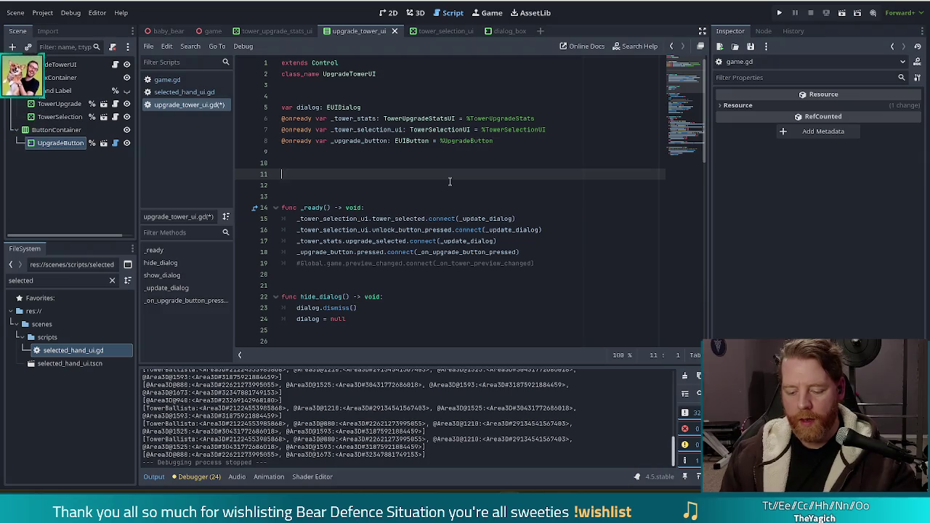
{"action": "type", "text": "up"}
{"action": "key", "text": "BackSpace"}
{"action": "key", "text": "BackSpace"}
{"action": "type", "text": "signal"}
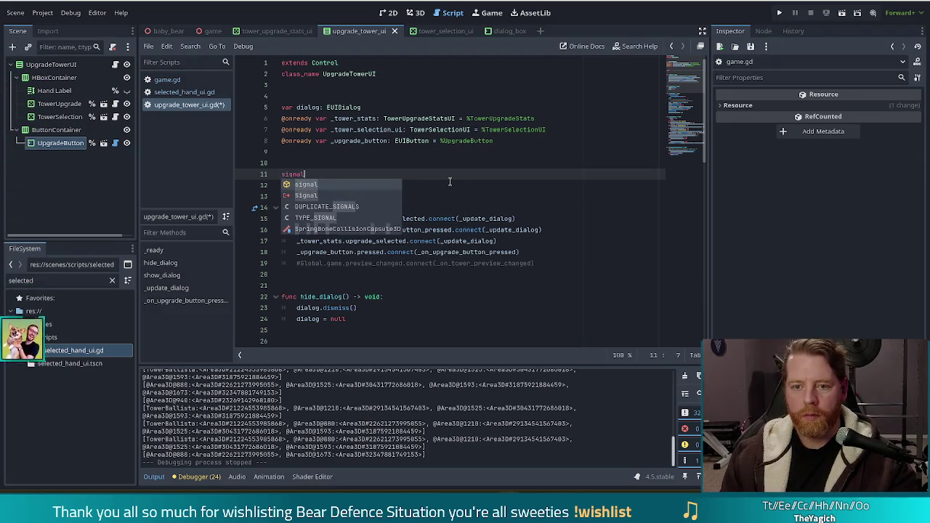
{"action": "type", "text": " upgrade_pressed"}
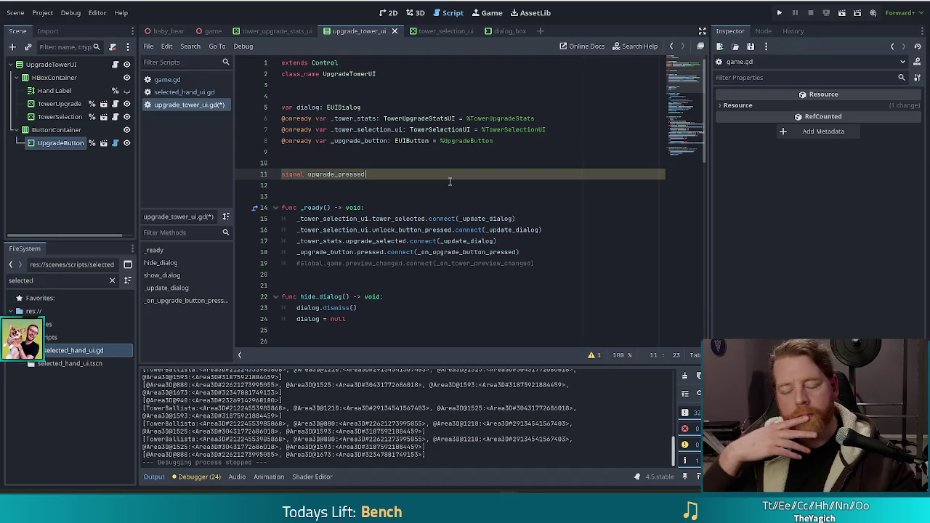
{"action": "scroll", "coordinate": [458, 196], "scroll_direction": "down", "scroll_amount": 9}
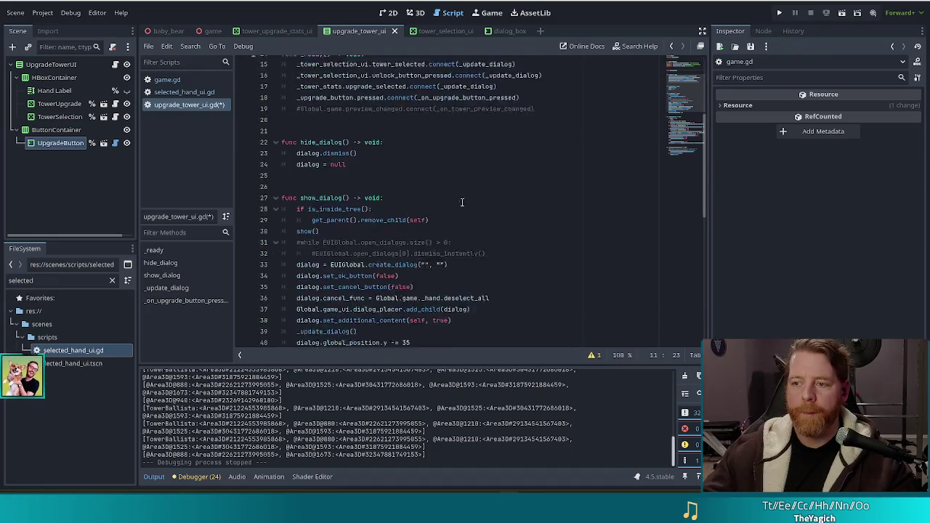
- Open a new indented line 70 after the dialog.dismiss() call on line 69
{"action": "scroll", "coordinate": [466, 208], "scroll_direction": "down", "scroll_amount": 6}
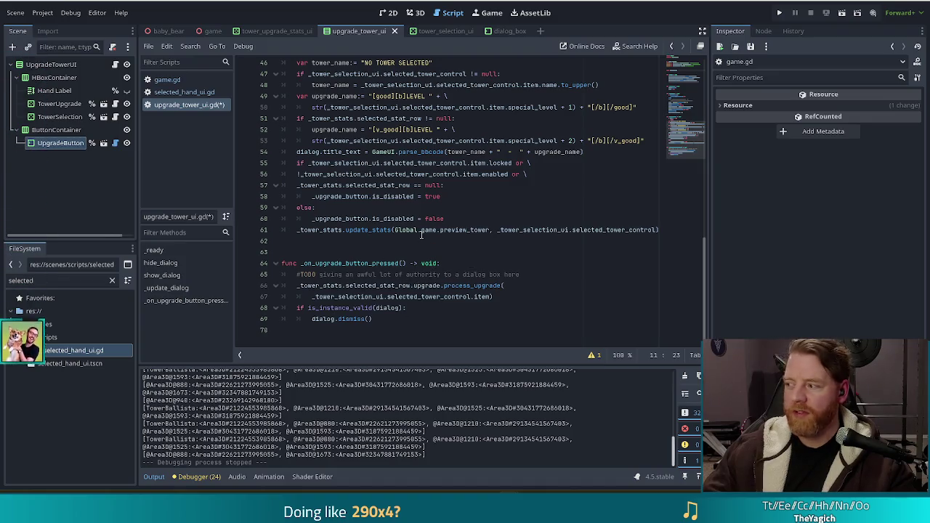
{"action": "left_click", "coordinate": [415, 320]}
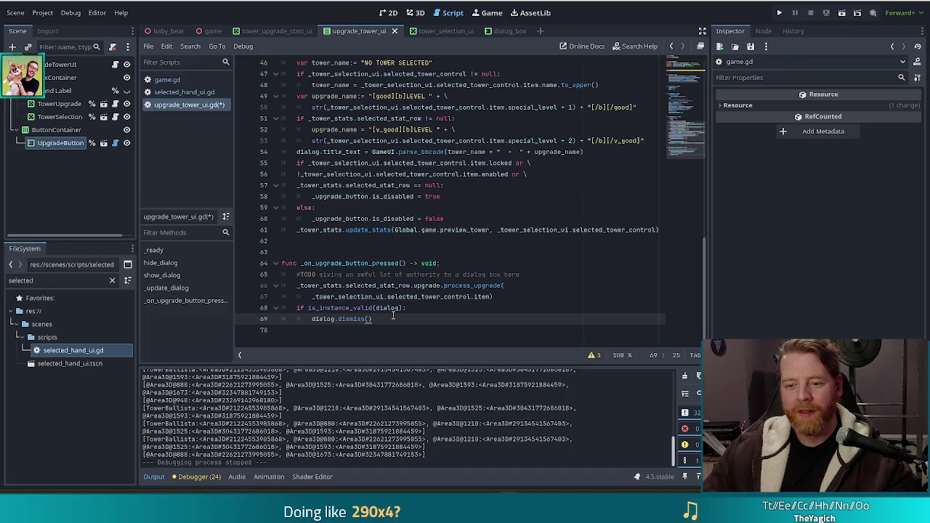
{"action": "key", "text": "Return"}
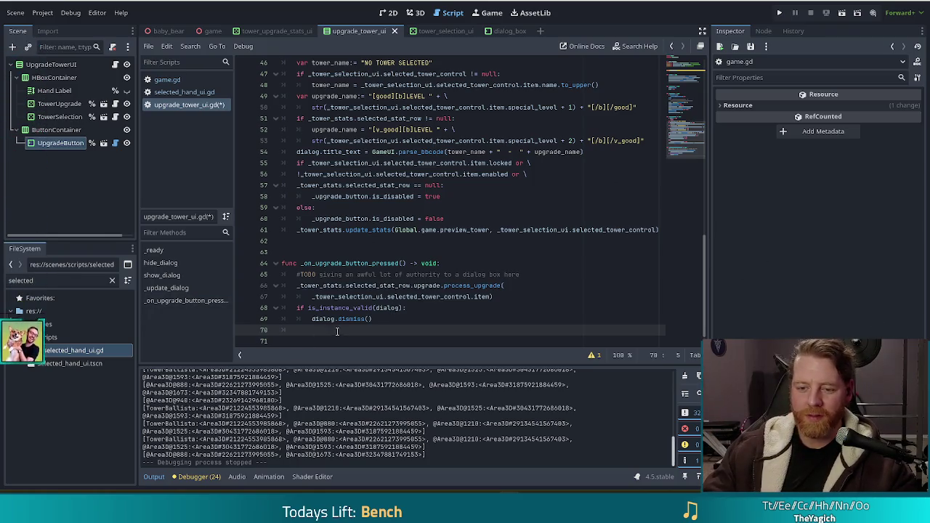
- Add upgrade_pressed.emit() on line 70 of _on_upgrade_button_pressed, after the dialog dismissal
{"action": "mouse_move", "coordinate": [333, 319]}
{"action": "type", "text": "up"}
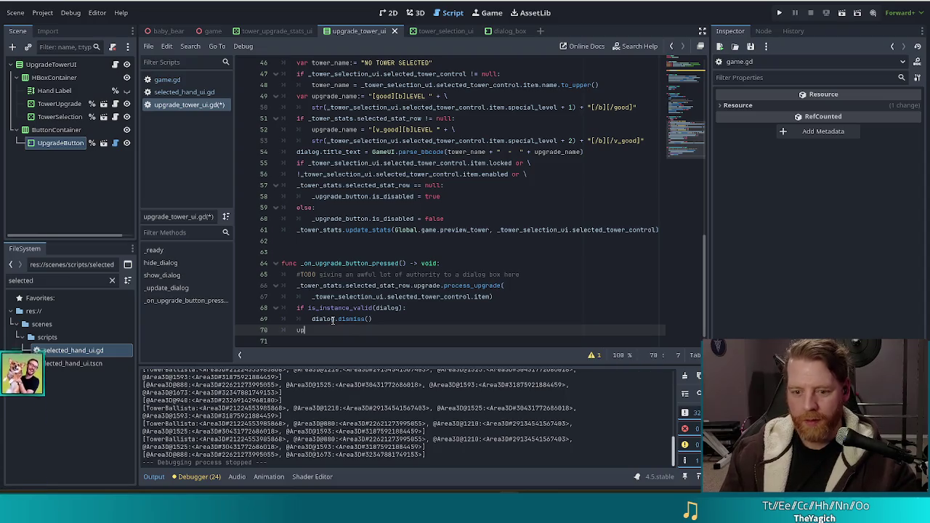
{"action": "type", "text": "grade_pressed.em"}
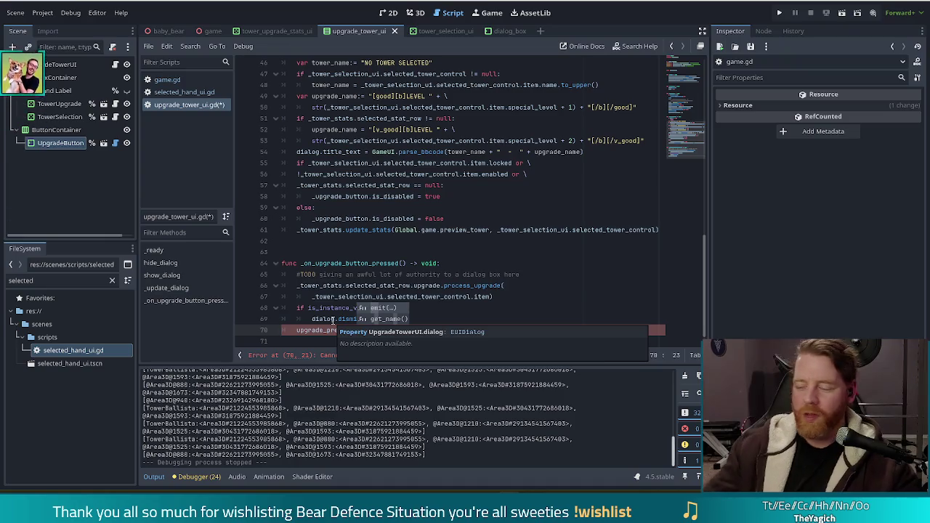
{"action": "type", "text": "ss("}
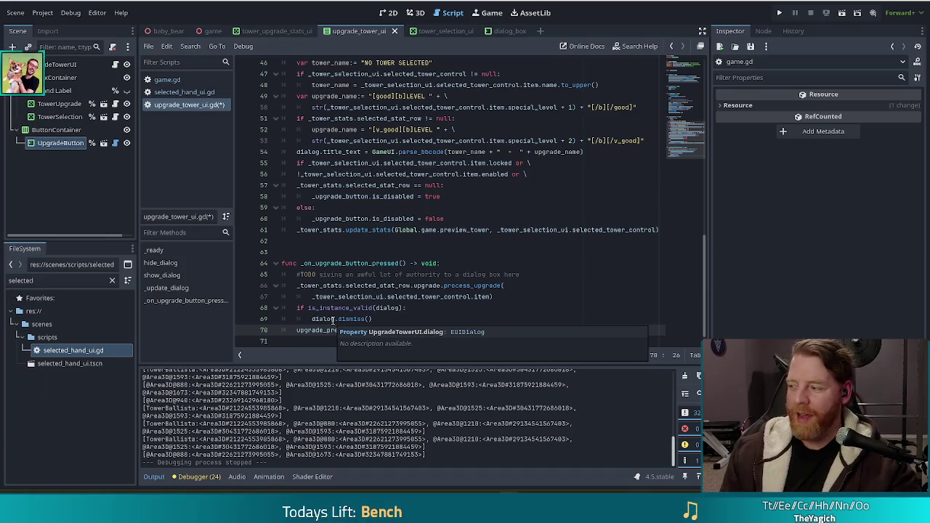
{"action": "type", "text": "("}
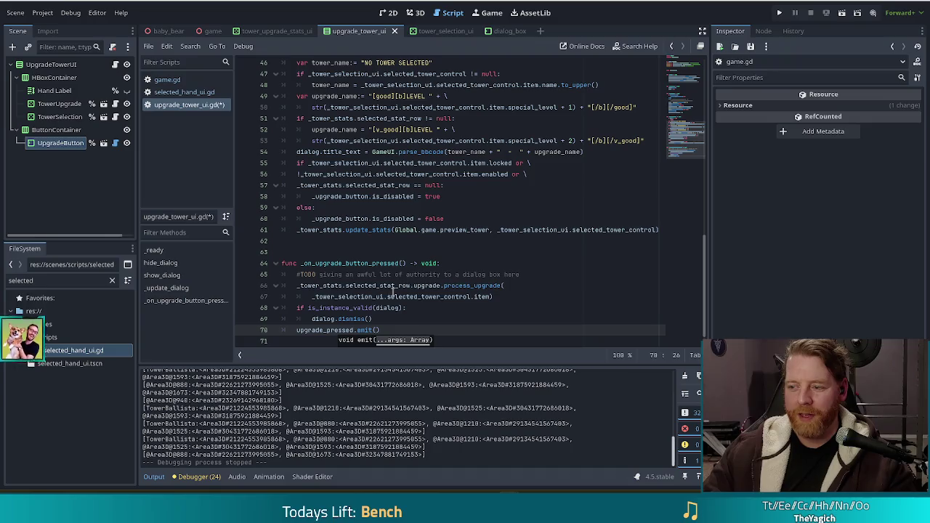
{"action": "mouse_move", "coordinate": [391, 293]}
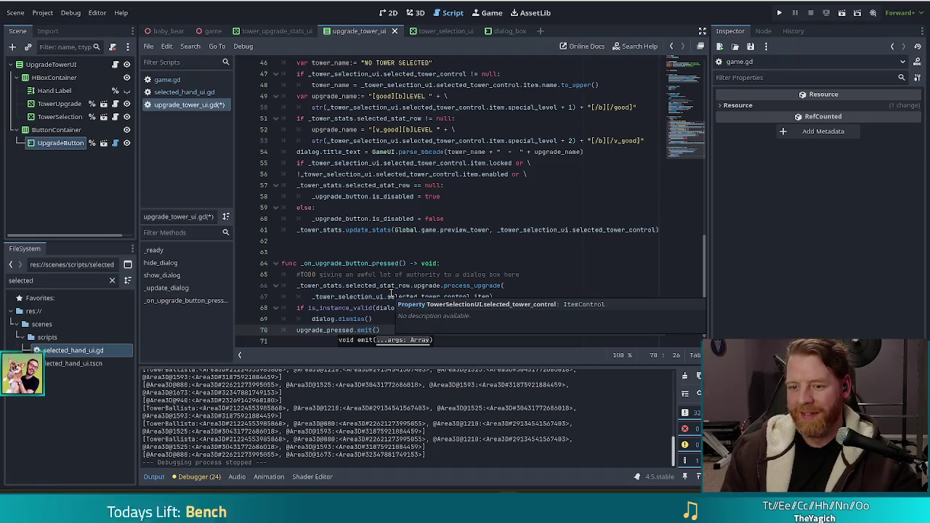
{"action": "scroll", "coordinate": [391, 294], "scroll_direction": "down", "scroll_amount": 1}
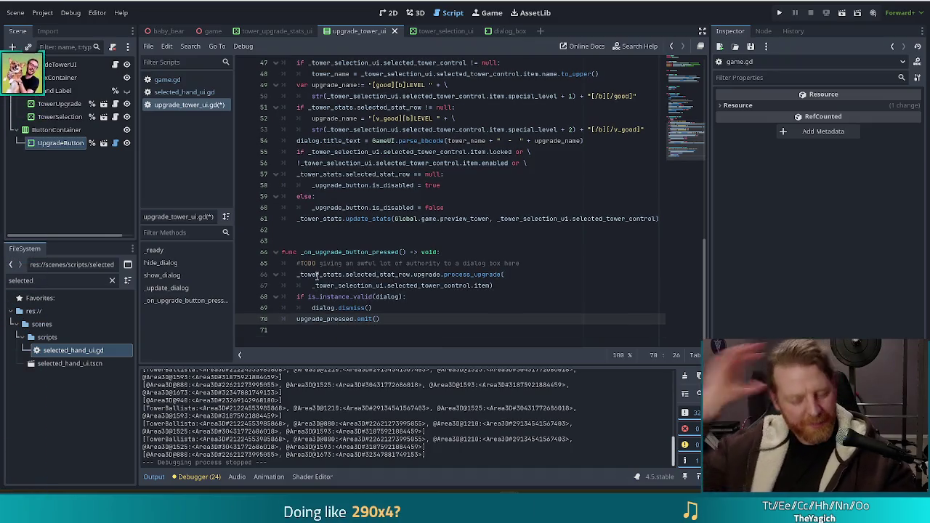
{"action": "mouse_move", "coordinate": [317, 275]}
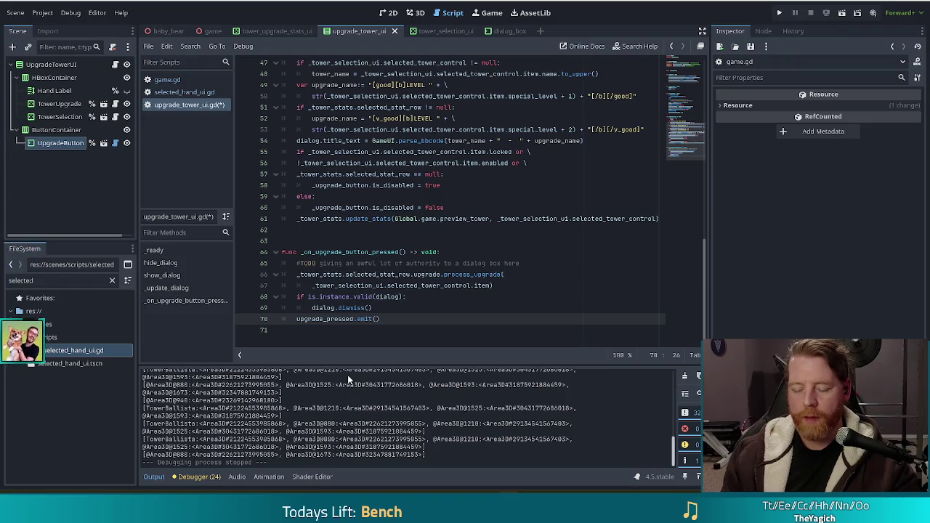
- Pass _tower_stats.selected_stat_row.upgrade and _tower_selection_ui.selected_tower_control.item to emit(), wrapping the second argument onto line 71
{"action": "type", "text": "to"}
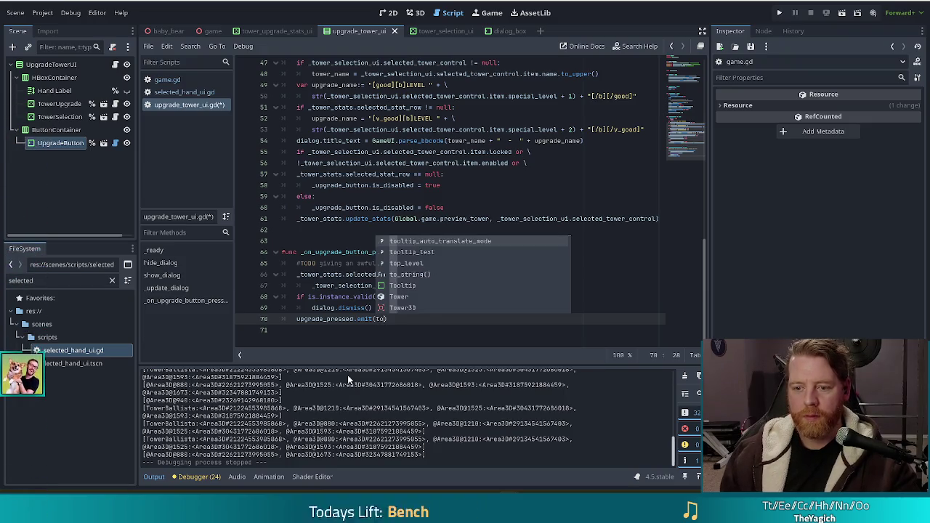
{"action": "type", "text": "wer"}
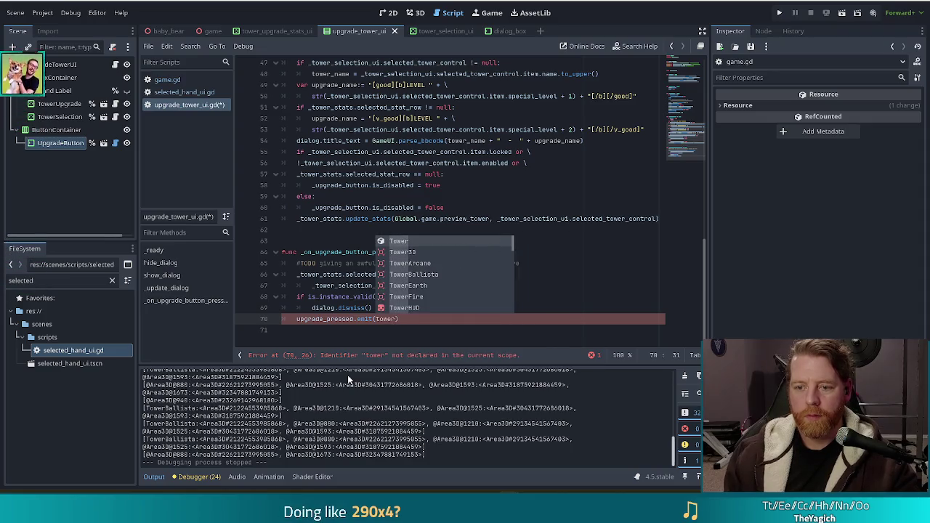
{"action": "key", "text": "BackSpace"}
{"action": "key", "text": "BackSpace"}
{"action": "key", "text": "BackSpace"}
{"action": "type", "text": "_tower_stats.sele"}
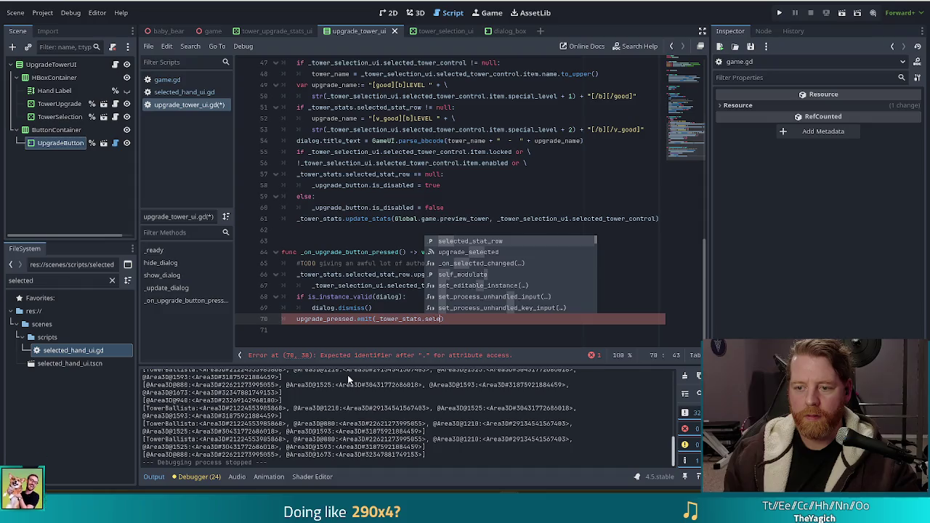
{"action": "key", "text": "Return"}
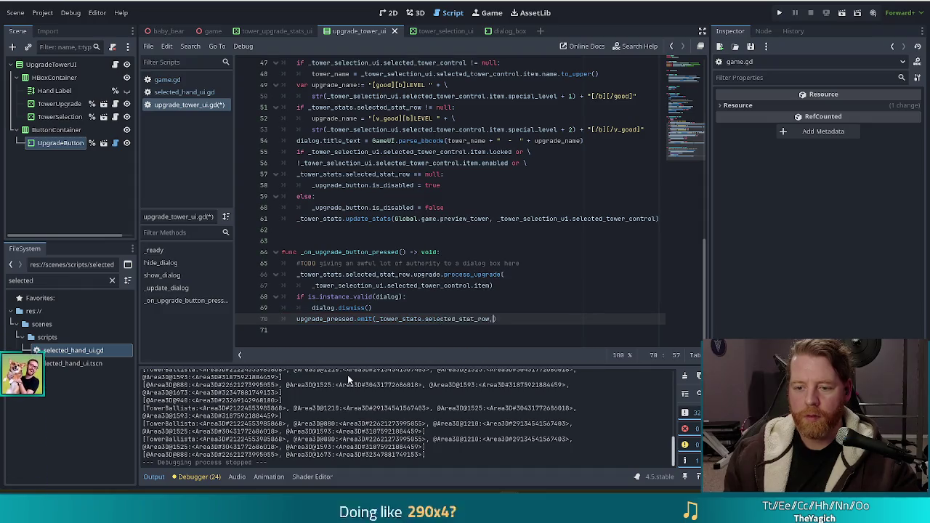
{"action": "type", "text": ","}
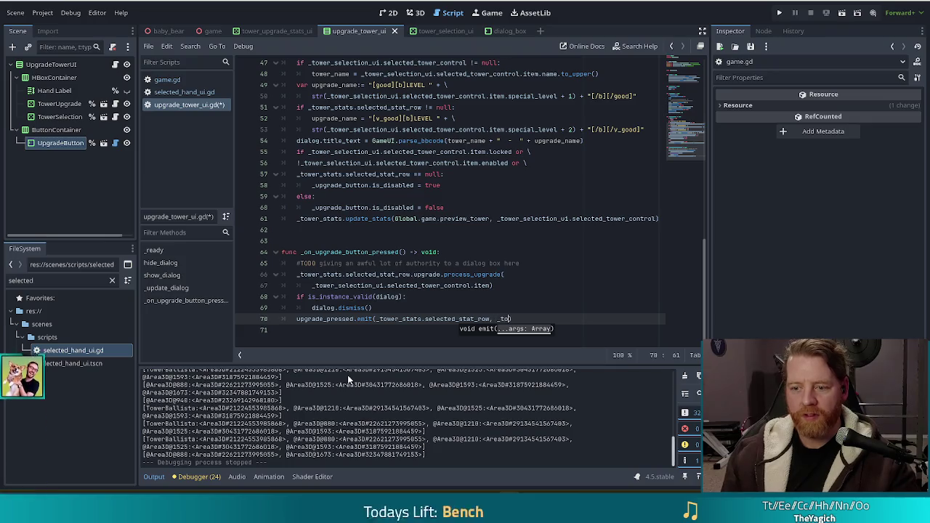
{"action": "type", "text": "tower_selection_ui."}
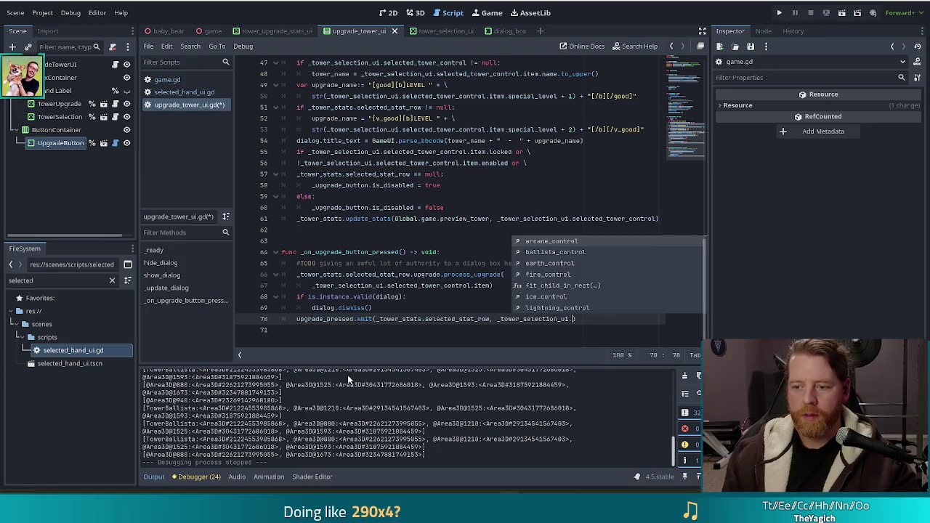
{"action": "type", "text": "selec"}
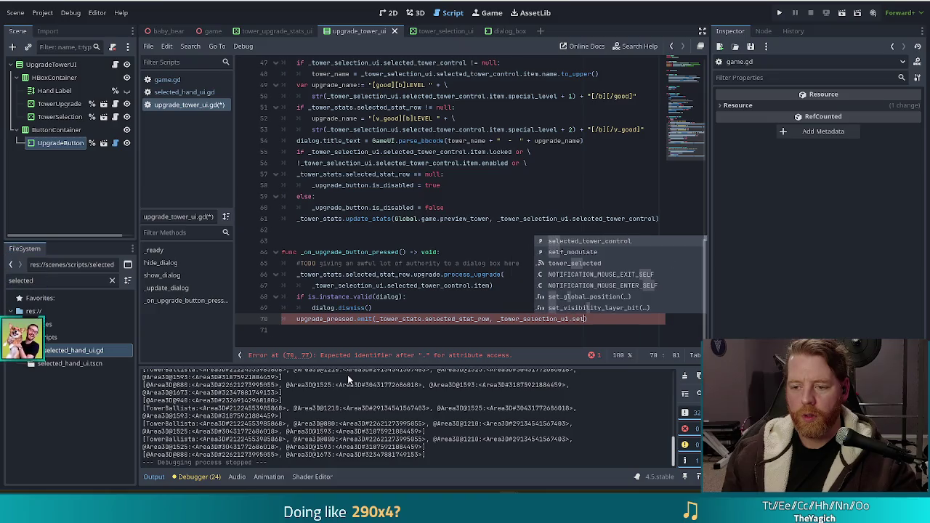
{"action": "key", "text": "Return"}
{"action": "type", "text": "it"}
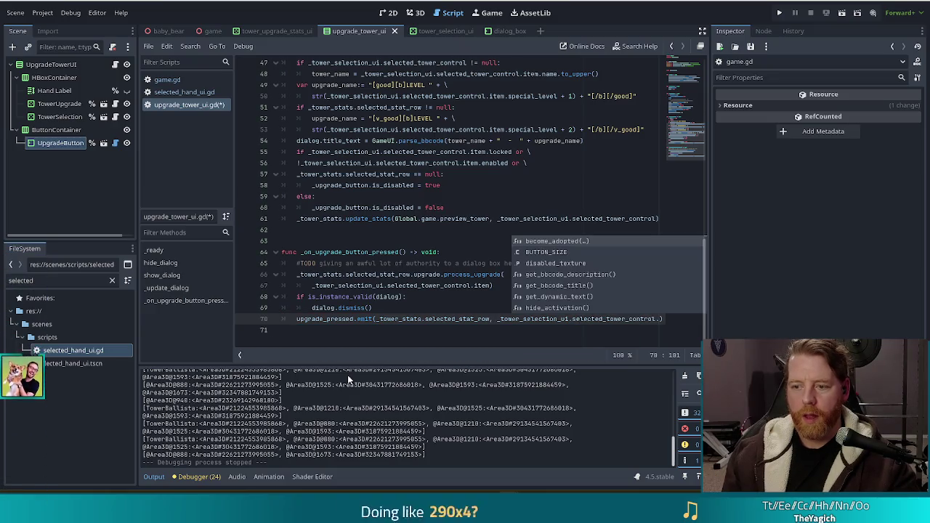
{"action": "key", "text": "Return"}
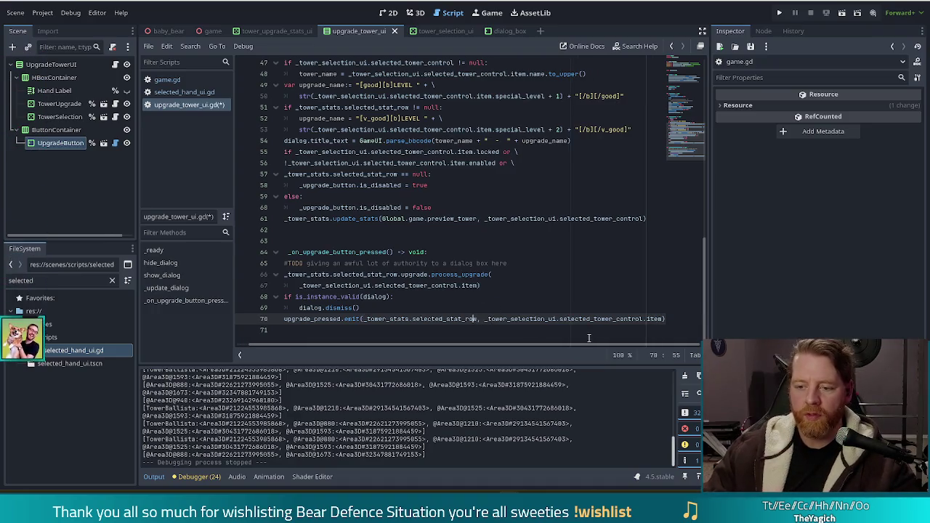
{"action": "type", "text": "up"}
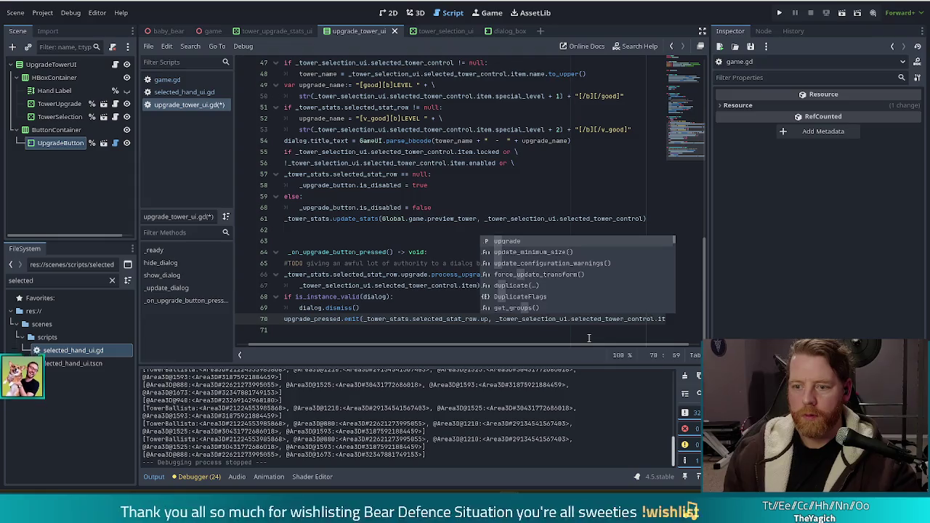
{"action": "key", "text": "Return"}
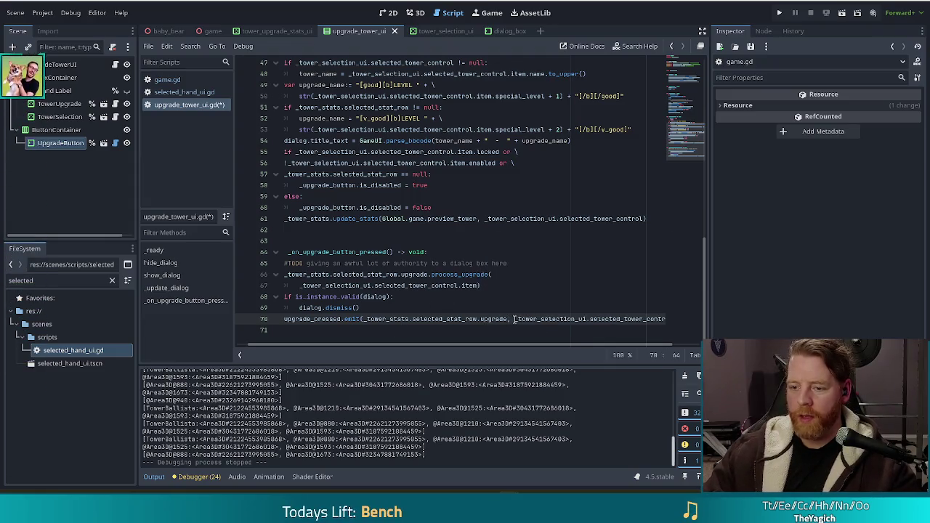
{"action": "key", "text": "Return"}
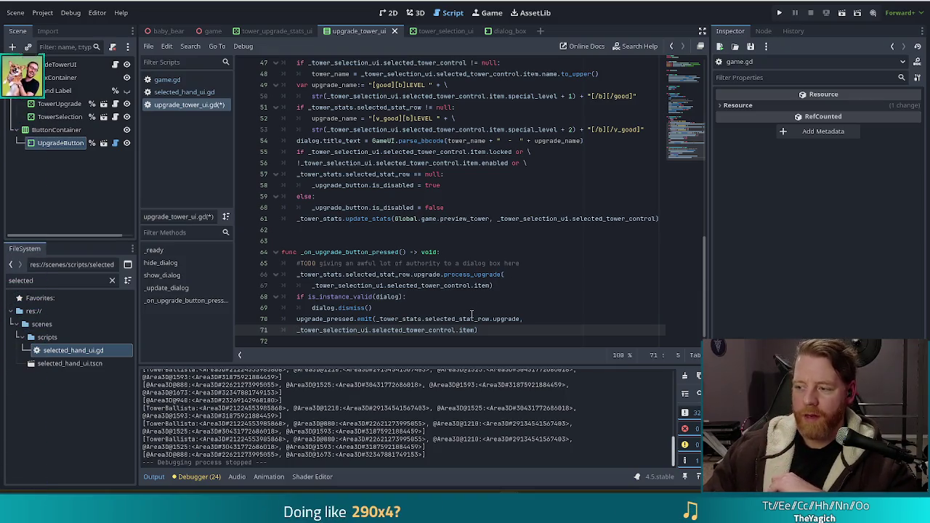
- Save upgrade_tower_ui.gd and review the two-argument emit call on line 70
{"action": "mouse_move", "coordinate": [467, 317]}
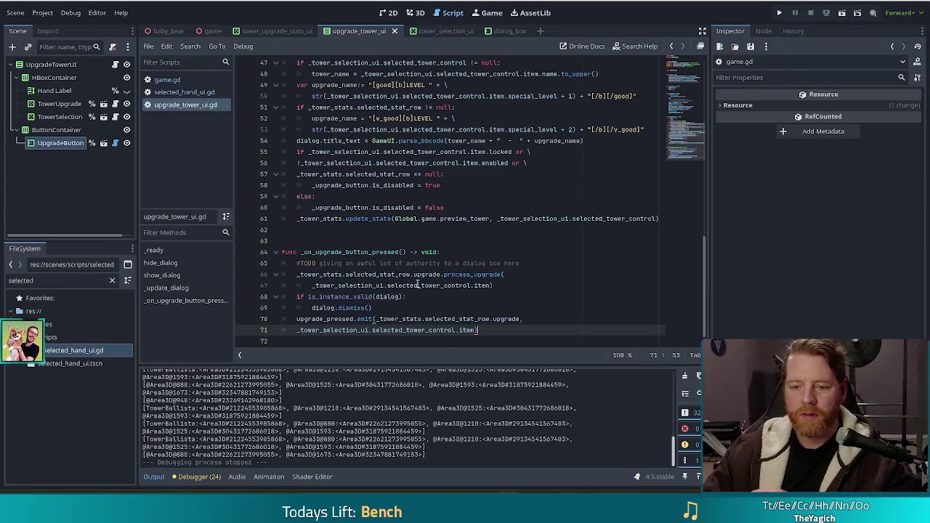
{"action": "scroll", "coordinate": [419, 268], "scroll_direction": "down", "scroll_amount": 1}
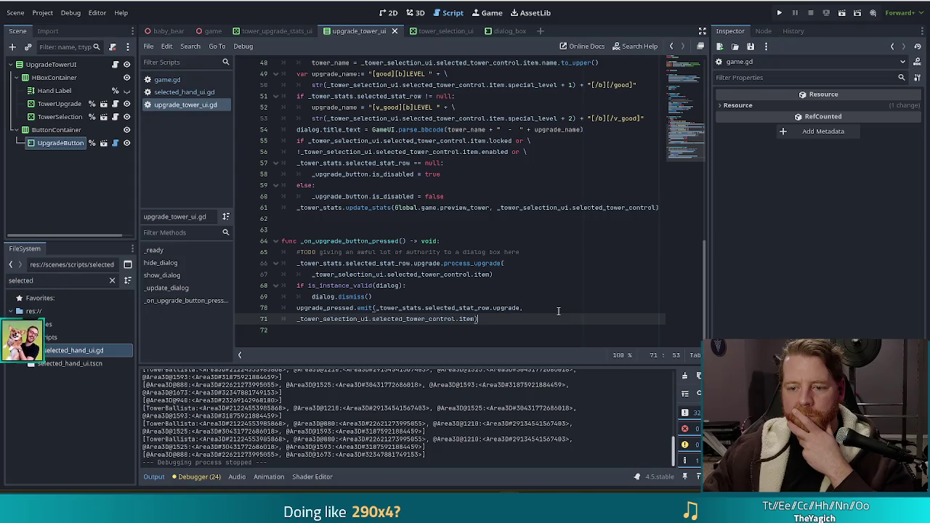
{"action": "left_click", "coordinate": [389, 307]}
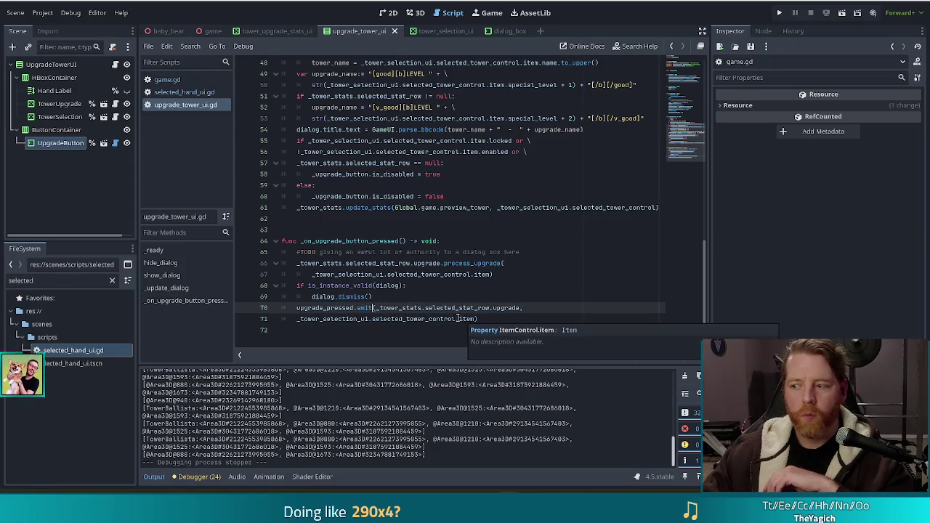
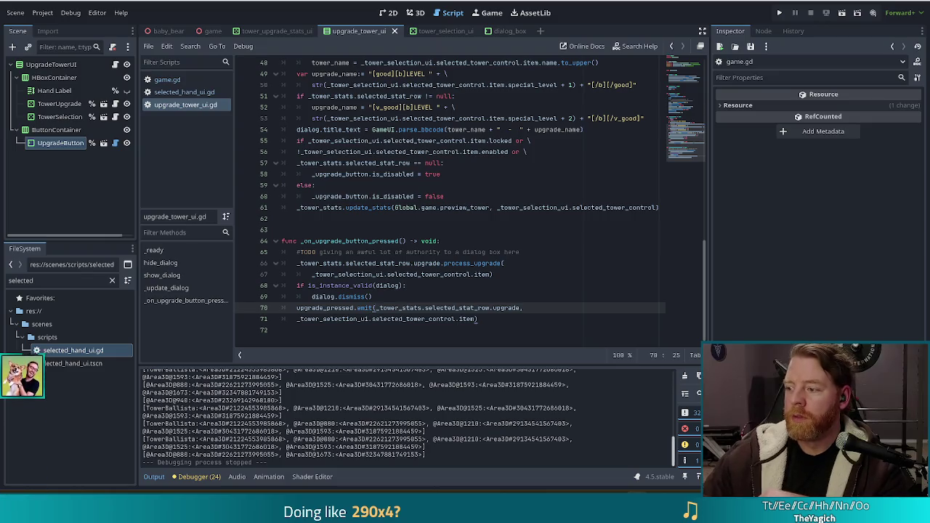
- Review the upgrade_pressed emit call and the dialog validity check in the current script
{"action": "left_click", "coordinate": [450, 185]}
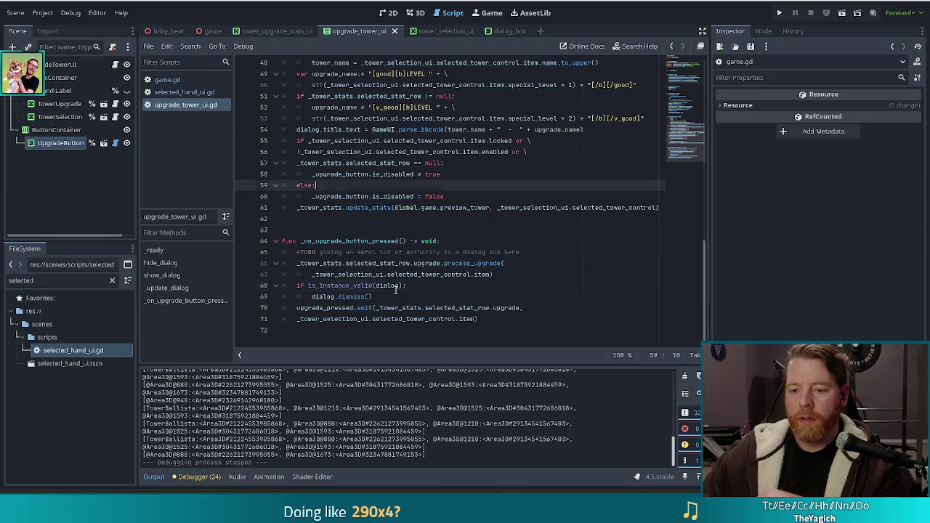
{"action": "left_click", "coordinate": [473, 286]}
{"action": "left_click", "coordinate": [493, 319]}
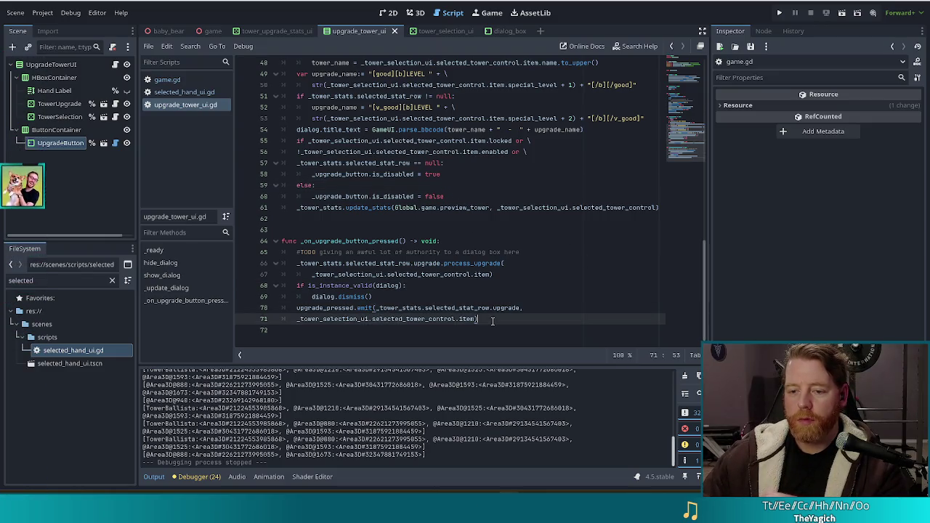
{"action": "left_click", "coordinate": [370, 308]}
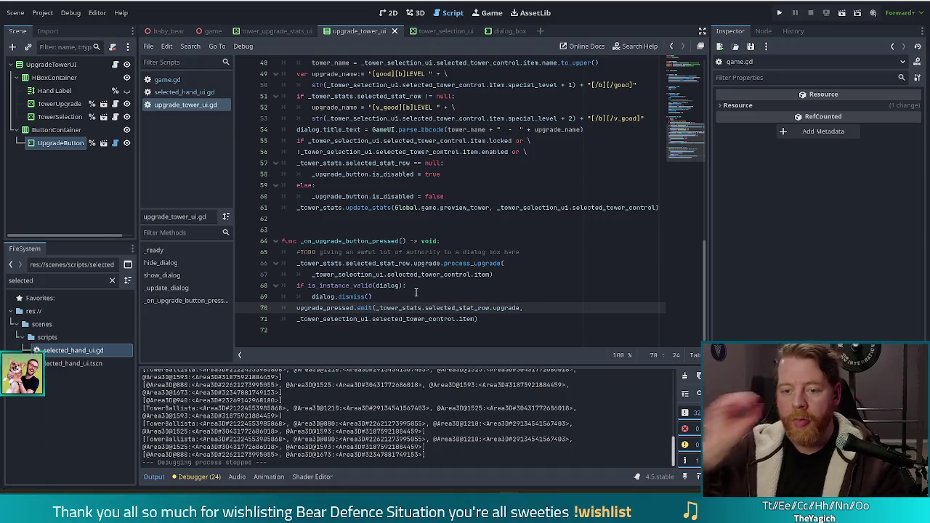
{"action": "left_click", "coordinate": [352, 285]}
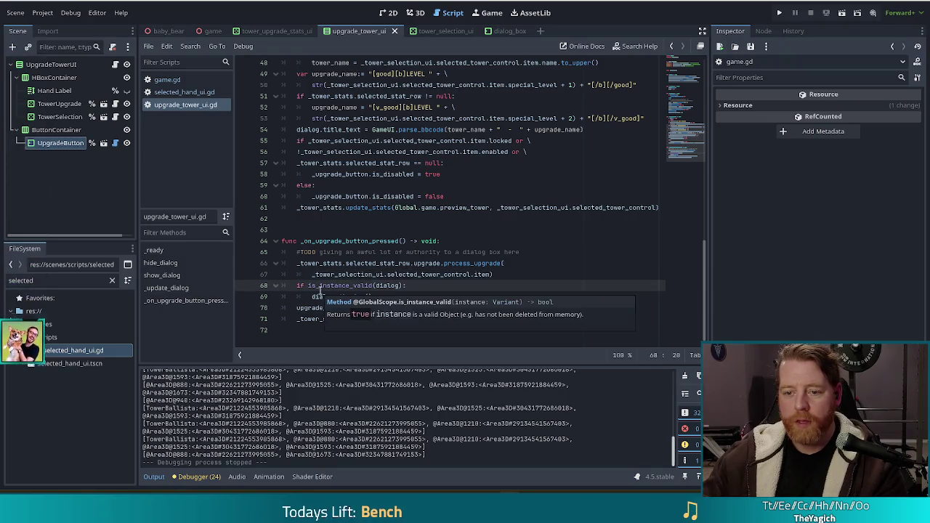
{"action": "left_click", "coordinate": [406, 284]}
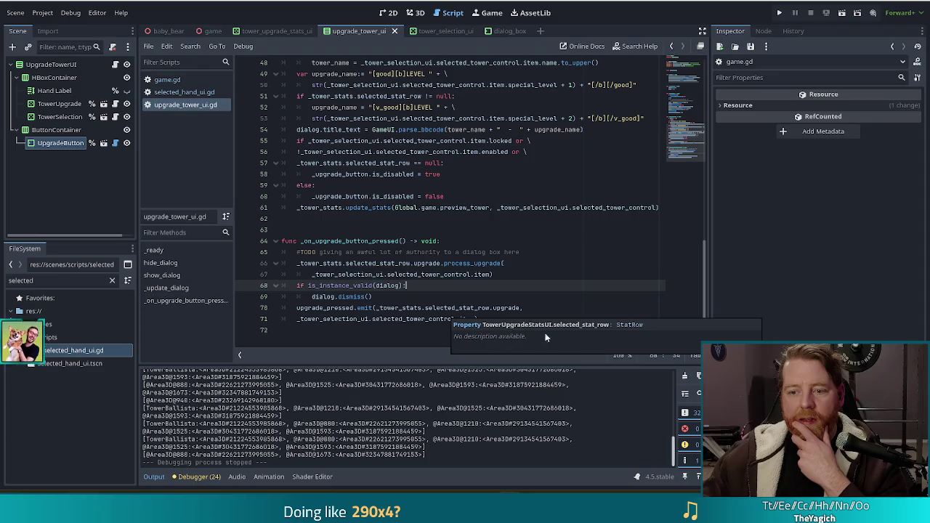
{"action": "key", "text": "Down"}
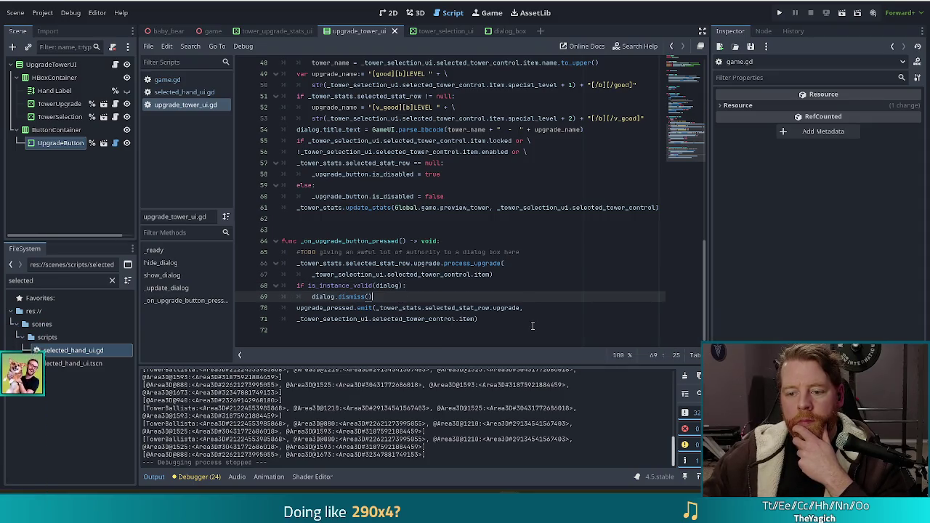
- In game.gd, search 'enter_sho' to reach the enter_shop call after show_dialog() at line 333
{"action": "left_click", "coordinate": [161, 79]}
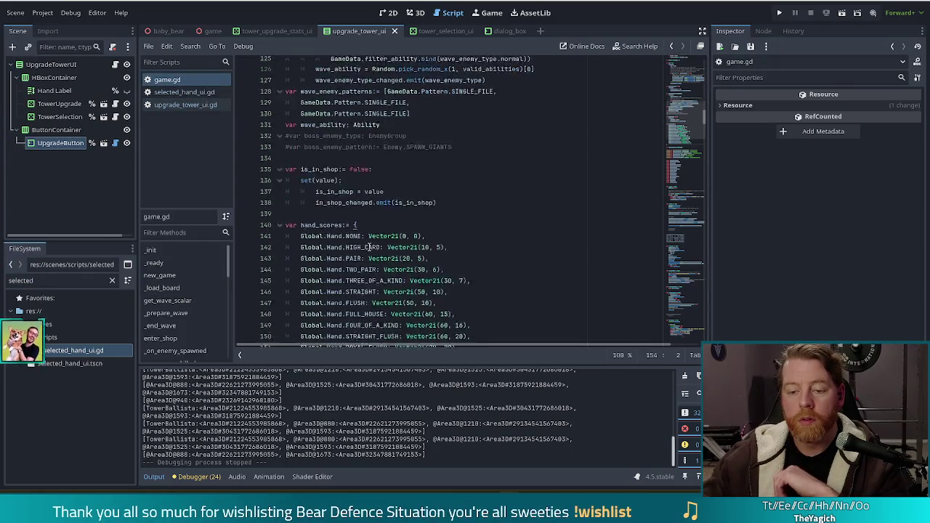
{"action": "scroll", "coordinate": [369, 225], "scroll_direction": "down", "scroll_amount": 5}
{"action": "scroll", "coordinate": [369, 246], "scroll_direction": "down", "scroll_amount": 10}
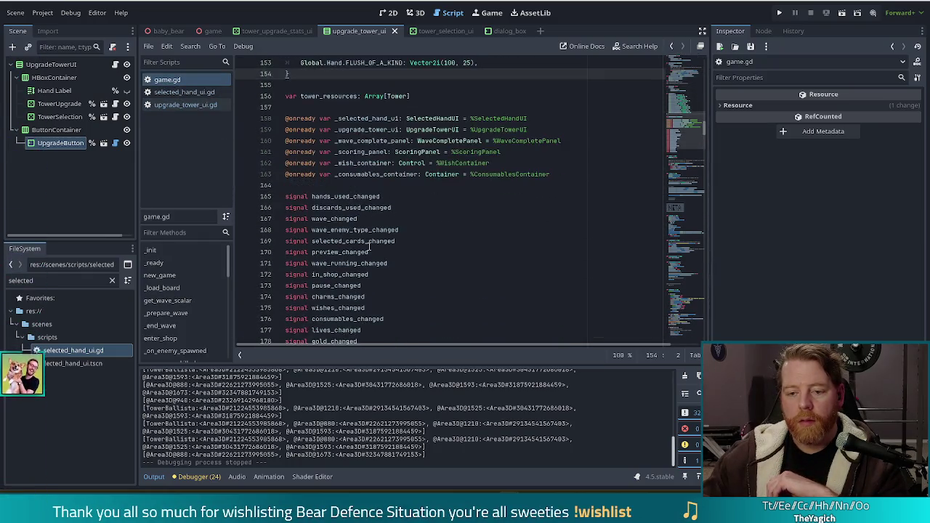
{"action": "scroll", "coordinate": [186, 296], "scroll_direction": "down", "scroll_amount": 1}
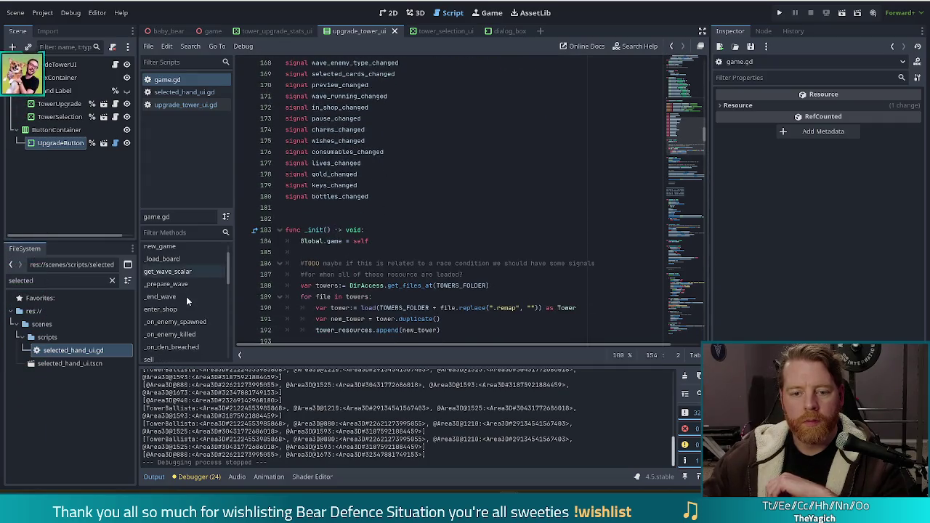
{"action": "scroll", "coordinate": [436, 218], "scroll_direction": "down", "scroll_amount": 1}
{"action": "left_click", "coordinate": [385, 249]}
{"action": "key", "text": "ctrl+f"}
{"action": "type", "text": "enter_sho"}
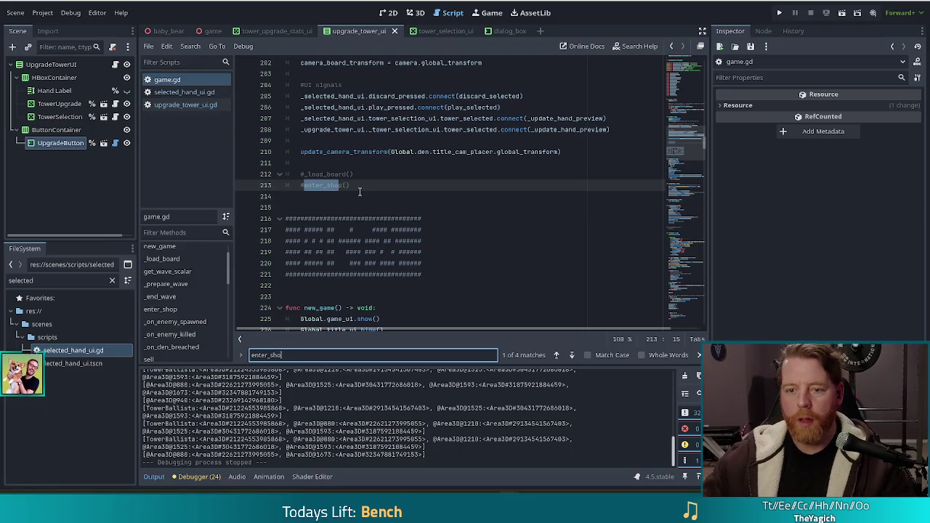
{"action": "left_click", "coordinate": [572, 356]}
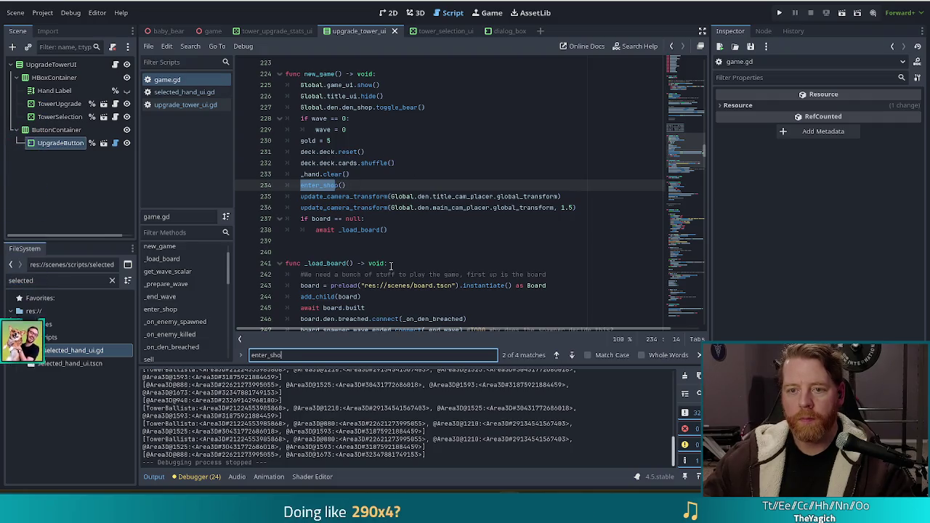
{"action": "left_click", "coordinate": [572, 355]}
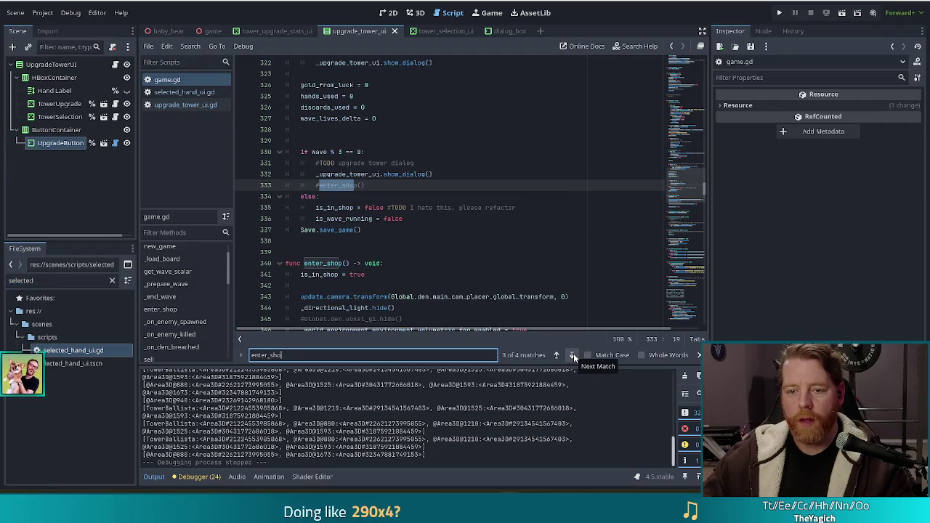
{"action": "left_click", "coordinate": [452, 175]}
- Add 'await _upgrade_tower_ui.upgrade_pressed' on a new line after the show_dialog() call
{"action": "key", "text": "Return"}
{"action": "type", "text": "await _upg"}
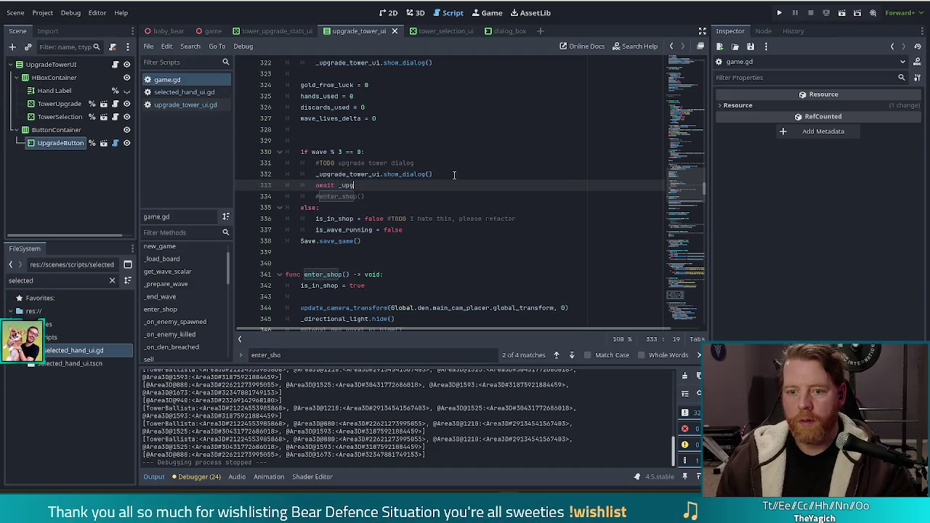
{"action": "key", "text": "Return"}
{"action": "type", "text": ".up"}
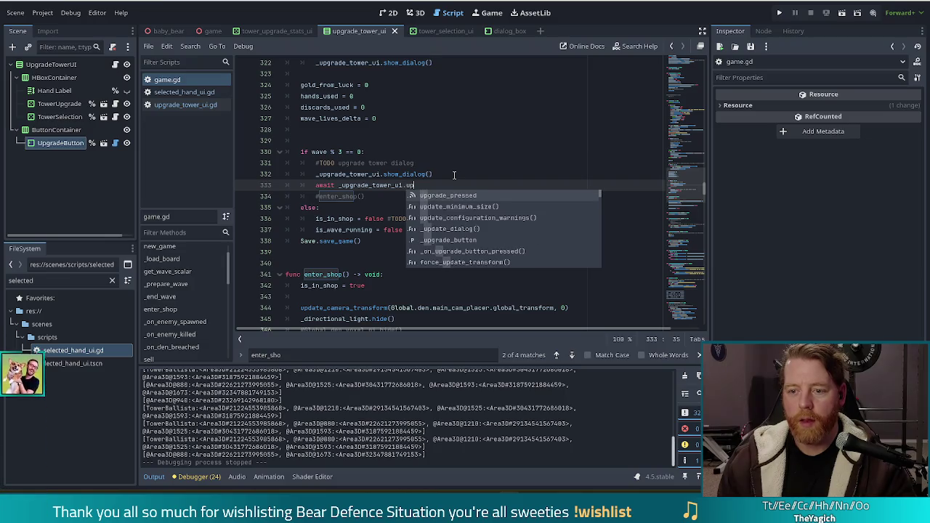
{"action": "key", "text": "Return"}
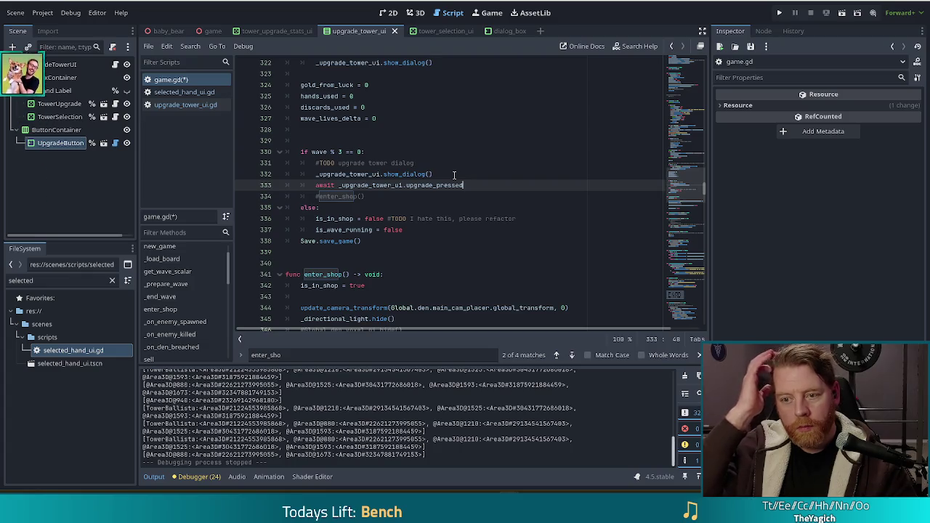
- Uncomment the enter_shop() call on the following line
{"action": "key", "text": "Down"}
{"action": "key", "text": "Home"}
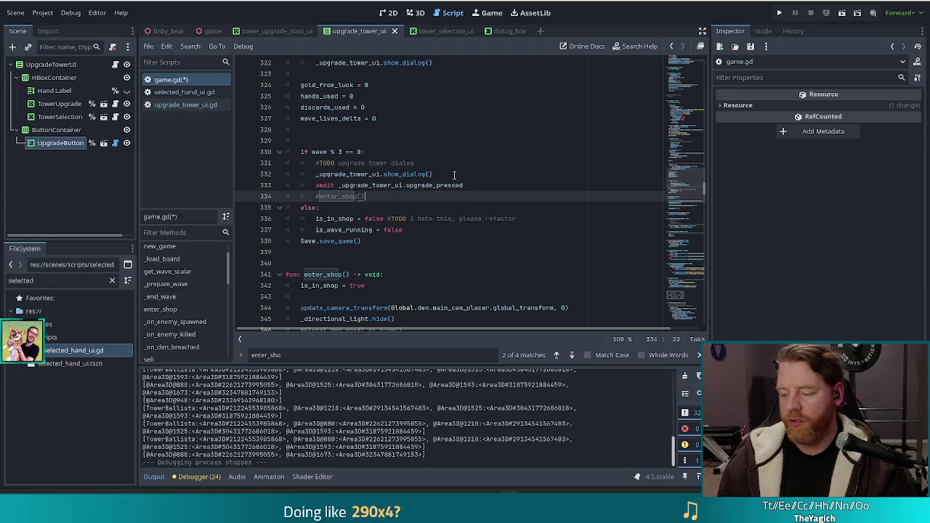
{"action": "key", "text": "Delete"}
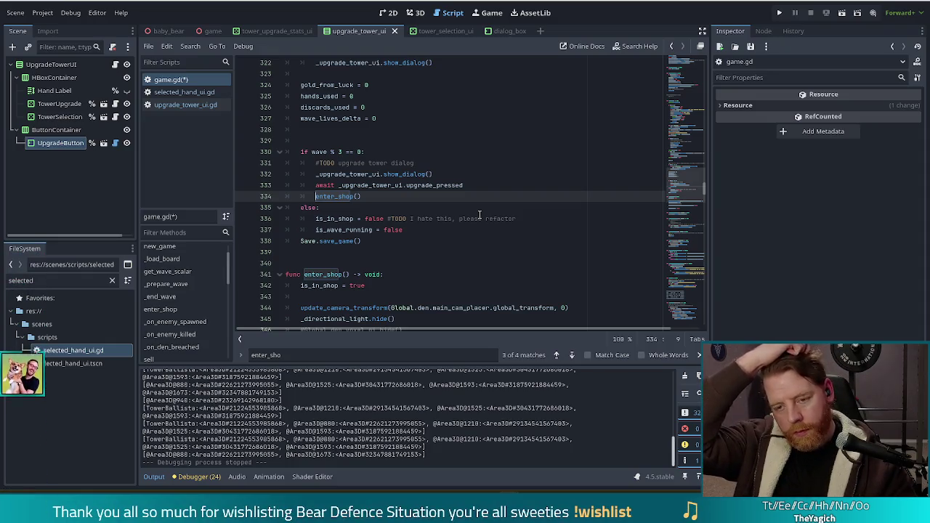
{"action": "mouse_move", "coordinate": [694, 185]}
{"action": "left_mouse_down"}
{"action": "mouse_move", "coordinate": [691, 140]}
{"action": "mouse_move", "coordinate": [680, 213]}
{"action": "left_mouse_up"}
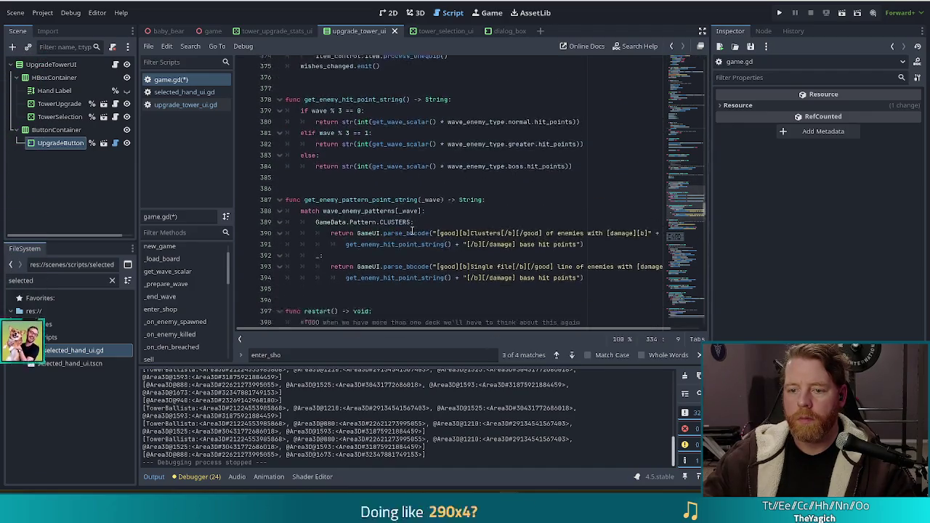
- Insert '#TODO these probably live in ui or global' above get_enemy_hit_point_string
{"action": "left_click", "coordinate": [452, 174]}
{"action": "scroll", "coordinate": [400, 169], "scroll_direction": "up", "scroll_amount": 1}
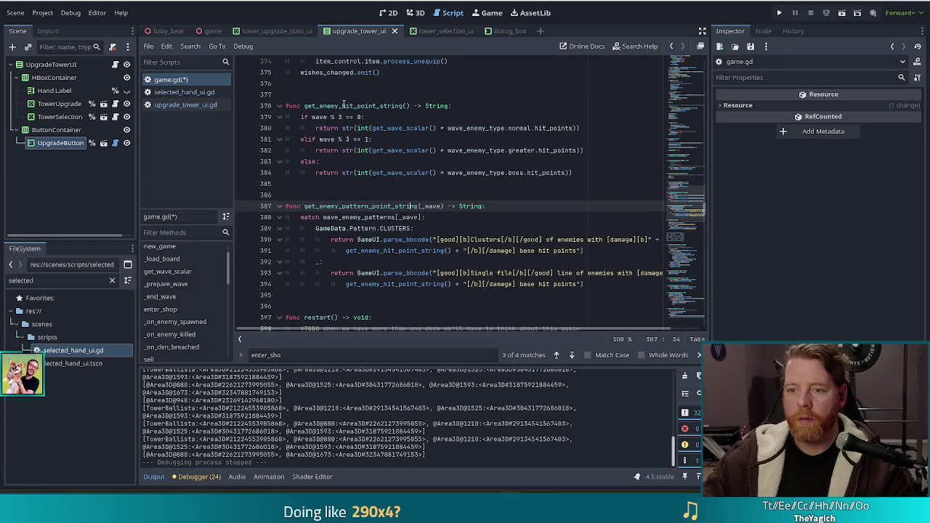
{"action": "left_click_drag", "start_coordinate": [305, 106], "coordinate": [327, 261]}
{"action": "left_click", "coordinate": [327, 262]}
{"action": "left_click", "coordinate": [342, 96]}
{"action": "key", "text": "Return"}
{"action": "type", "text": "#T"}
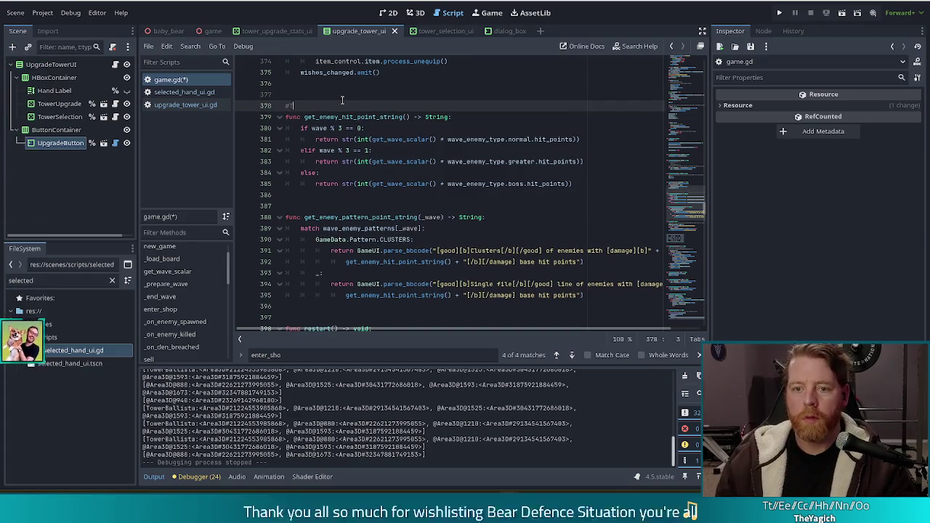
{"action": "type", "text": "ODO the"}
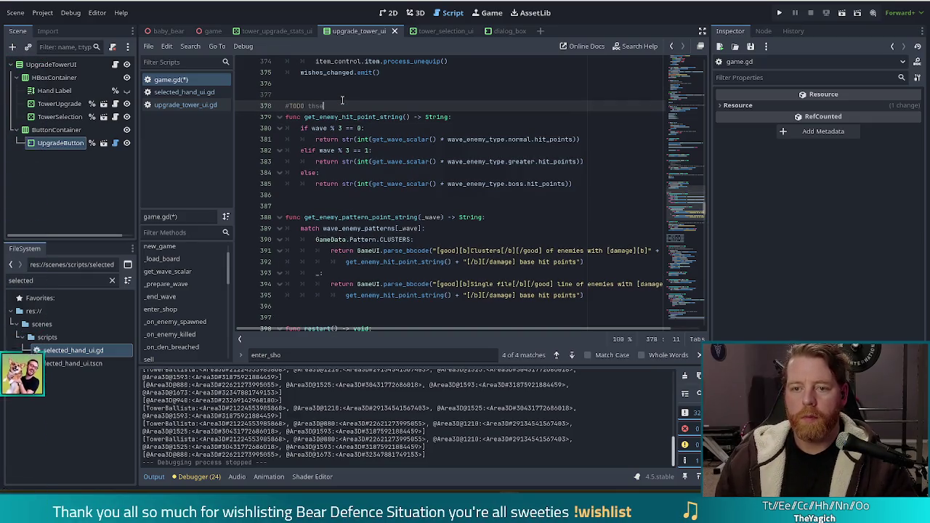
{"action": "type", "text": "se probably live in ui or gl"}
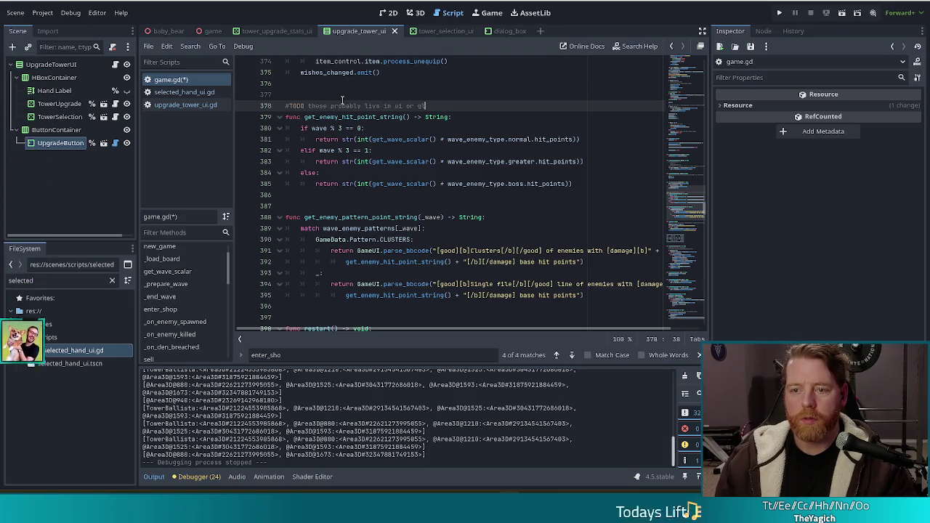
{"action": "type", "text": "obal"}
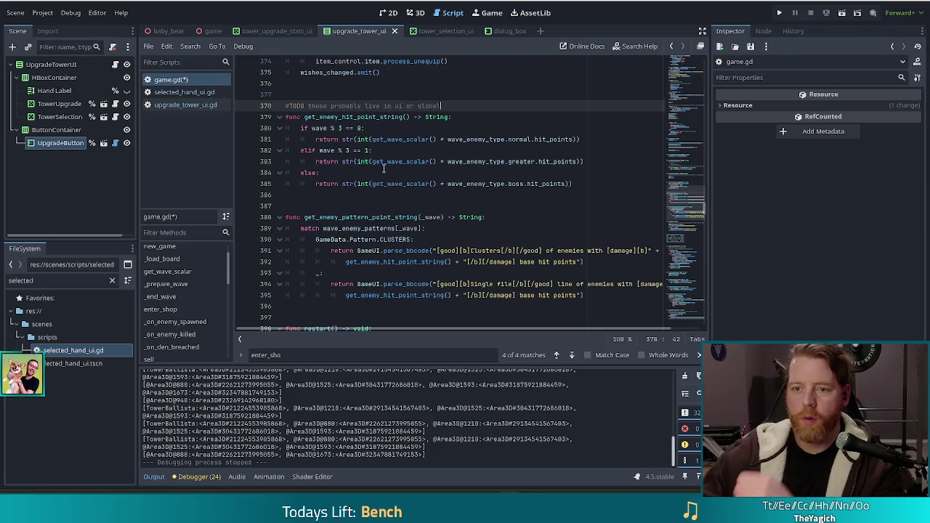
{"action": "scroll", "coordinate": [441, 190], "scroll_direction": "up", "scroll_amount": 4}
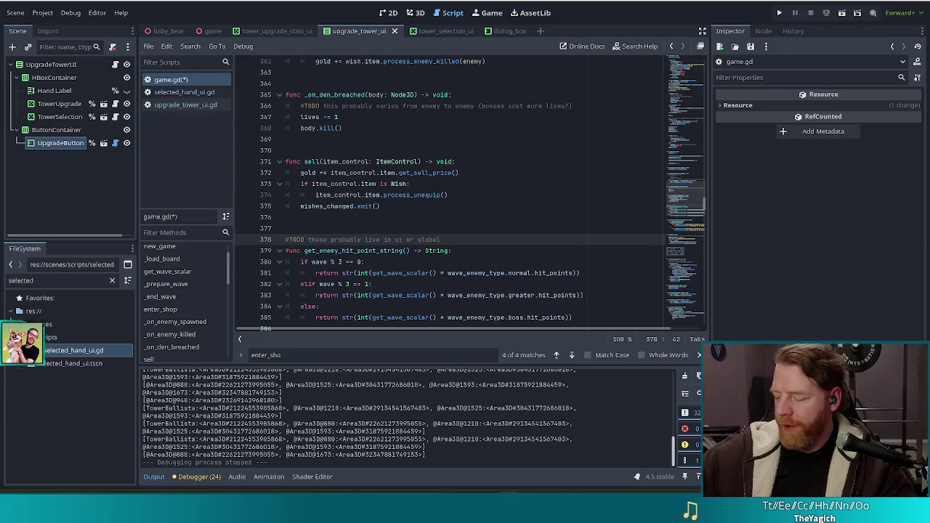
- Review the body.kill() and lives -= 1 lines in game.gd
{"action": "right_click", "coordinate": [558, 100]}
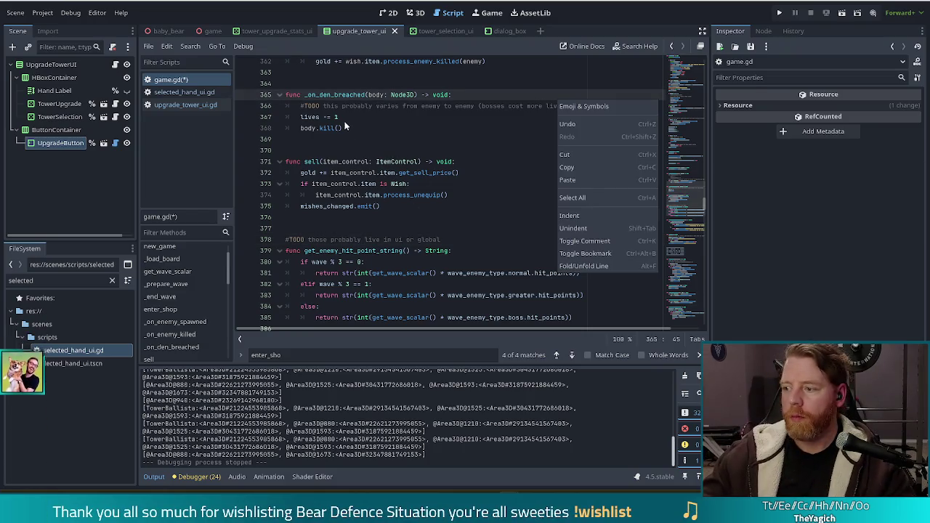
{"action": "key", "text": "Escape"}
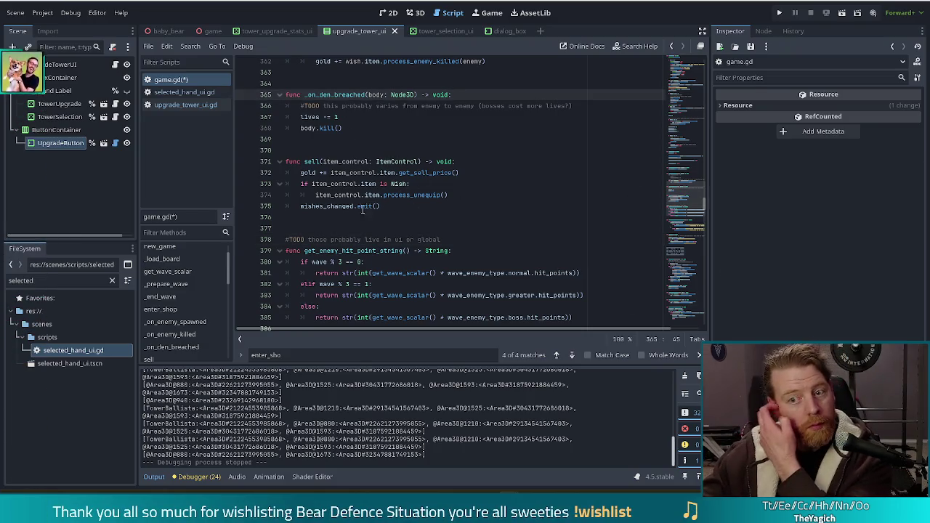
{"action": "left_click", "coordinate": [366, 127]}
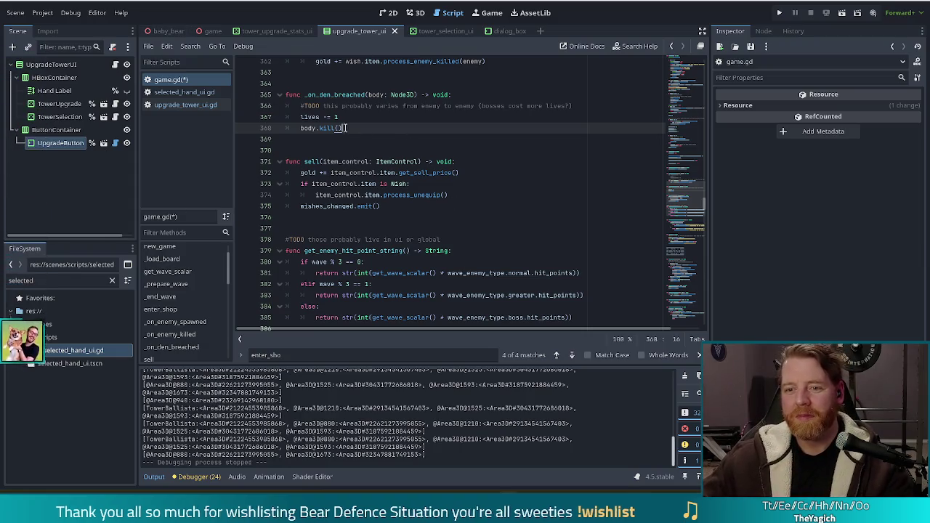
{"action": "left_click", "coordinate": [386, 119]}
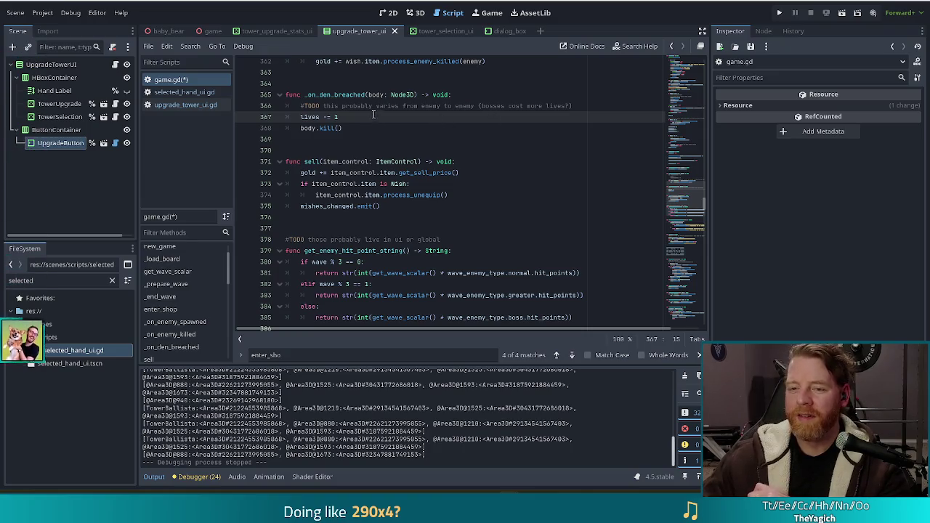
{"action": "left_click", "coordinate": [348, 126]}
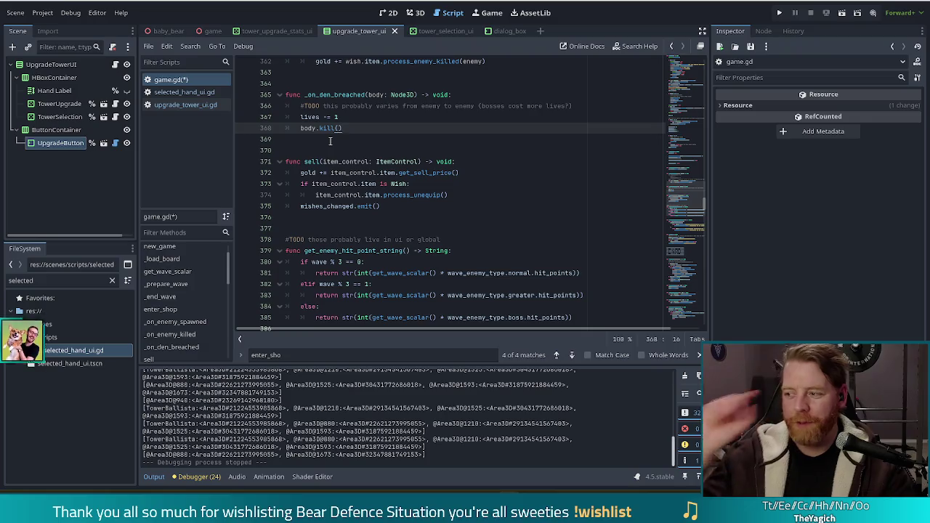
- Save game.gd and put the caret after wishes_changed.emit()
{"action": "key", "text": "ctrl+s"}
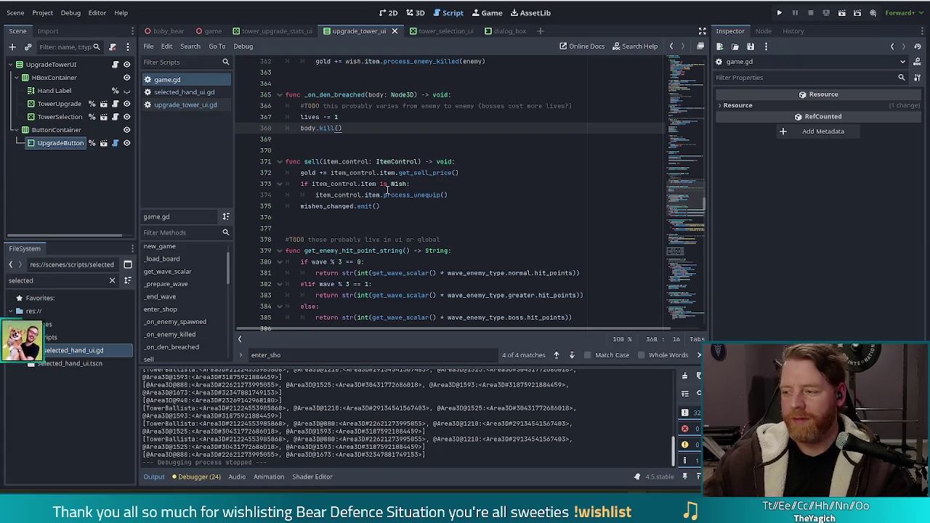
{"action": "mouse_move", "coordinate": [369, 195]}
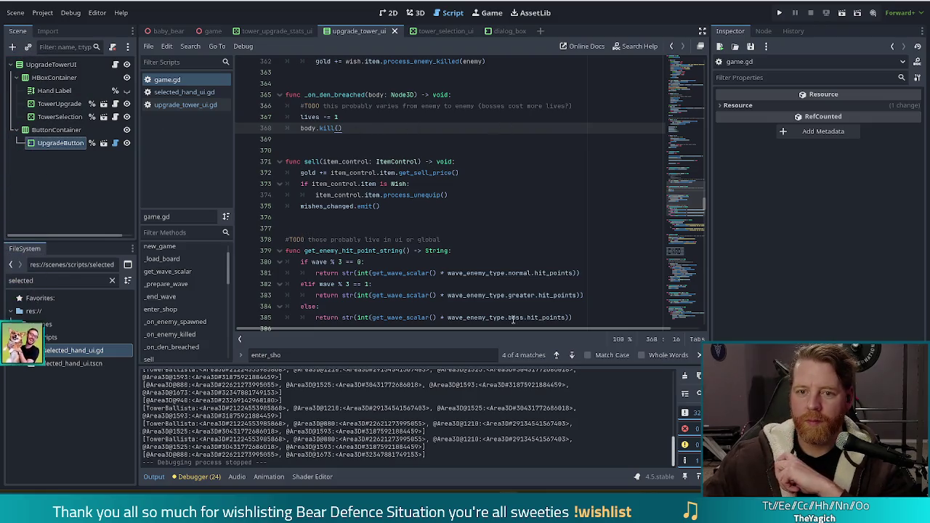
{"action": "left_click", "coordinate": [440, 207]}
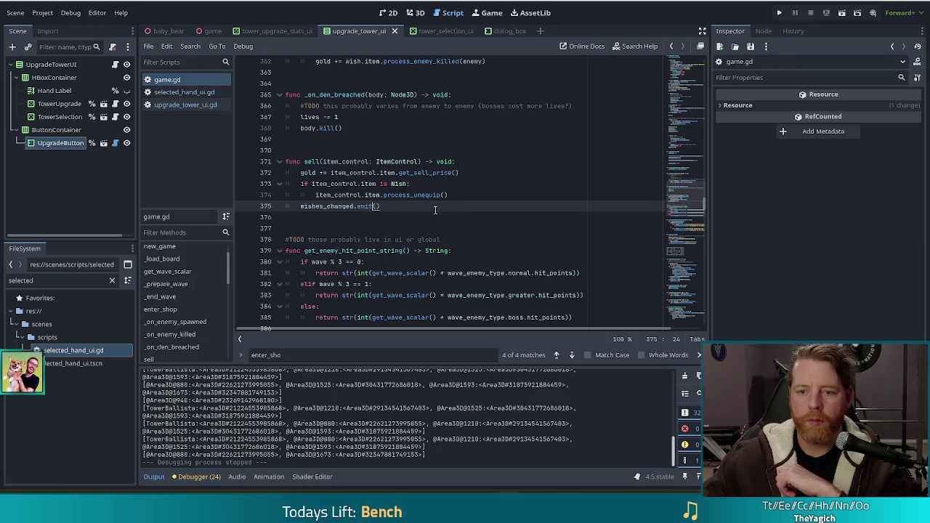
{"action": "scroll", "coordinate": [439, 220], "scroll_direction": "down", "scroll_amount": 2}
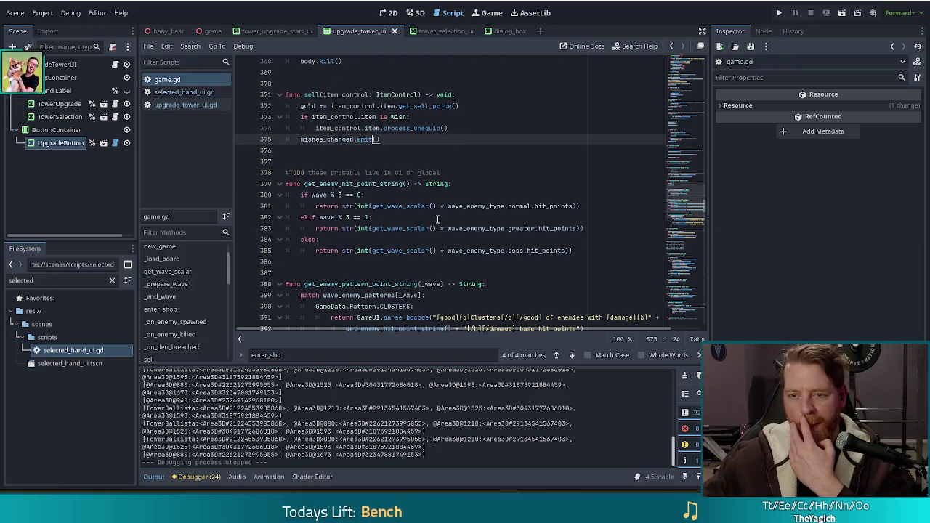
{"action": "scroll", "coordinate": [438, 219], "scroll_direction": "up", "scroll_amount": 3}
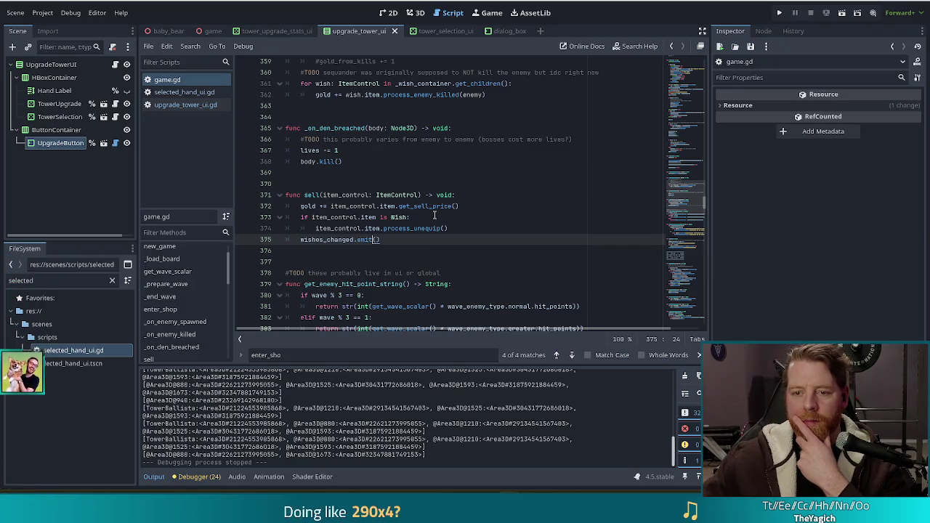
{"action": "scroll", "coordinate": [435, 215], "scroll_direction": "up", "scroll_amount": 3}
{"action": "scroll", "coordinate": [431, 215], "scroll_direction": "down", "scroll_amount": 5}
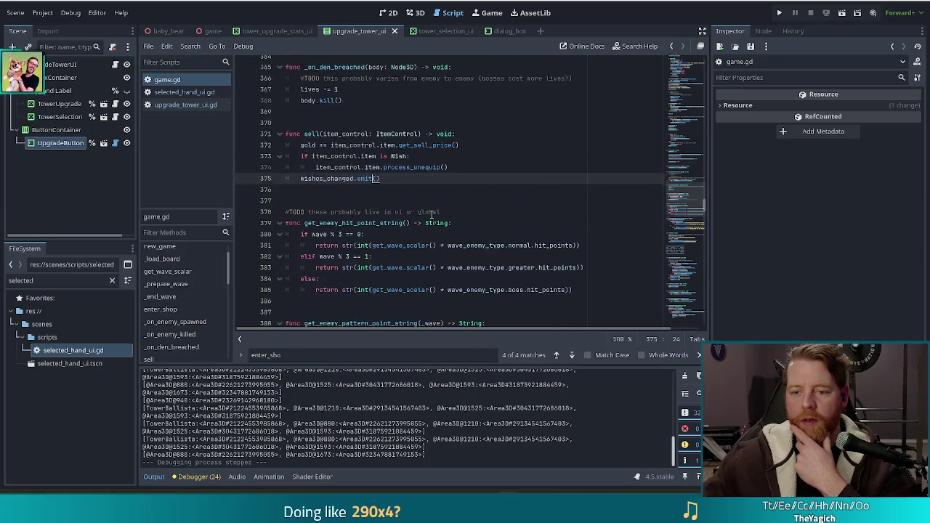
{"action": "scroll", "coordinate": [432, 215], "scroll_direction": "down", "scroll_amount": 1}
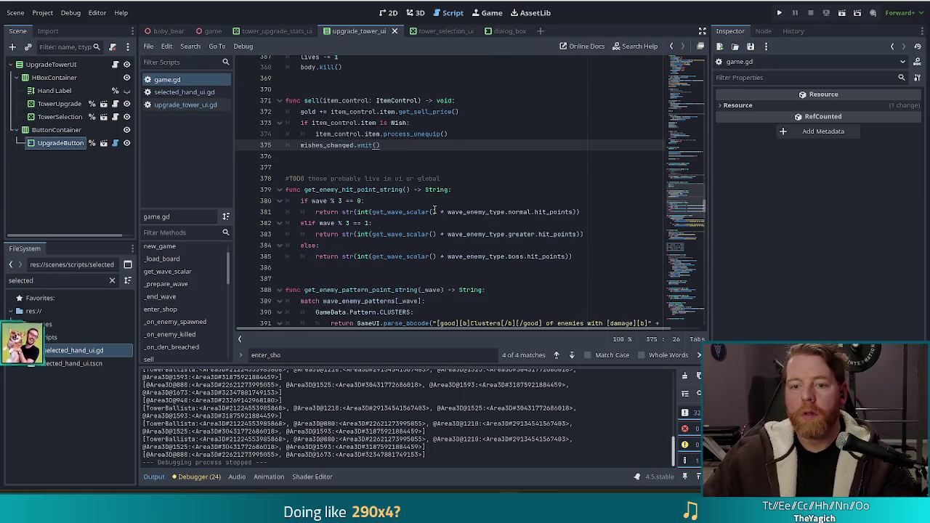
{"action": "scroll", "coordinate": [371, 198], "scroll_direction": "up", "scroll_amount": 4}
{"action": "left_click", "coordinate": [367, 198]}
{"action": "scroll", "coordinate": [377, 195], "scroll_direction": "up", "scroll_amount": 3}
{"action": "scroll", "coordinate": [391, 197], "scroll_direction": "up", "scroll_amount": 5}
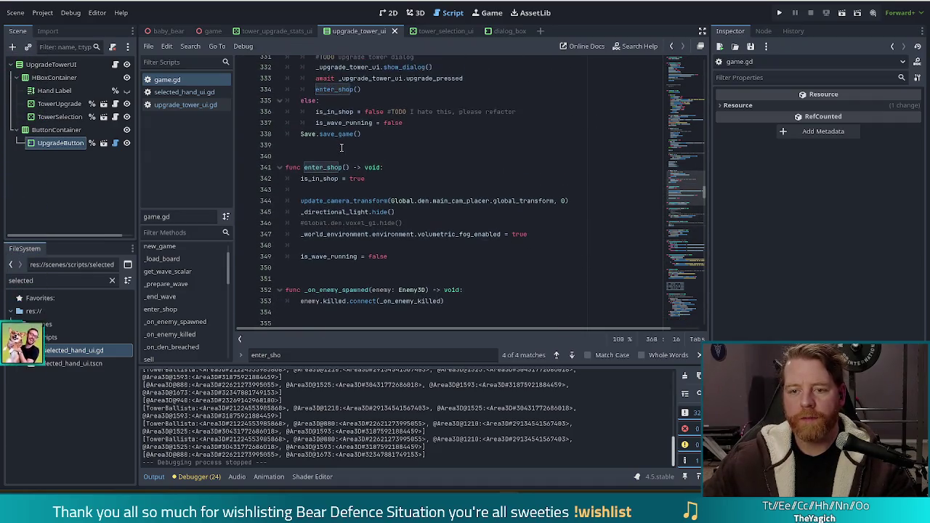
{"action": "scroll", "coordinate": [334, 156], "scroll_direction": "down", "scroll_amount": 4}
{"action": "scroll", "coordinate": [324, 166], "scroll_direction": "down", "scroll_amount": 6}
{"action": "left_click", "coordinate": [359, 143]}
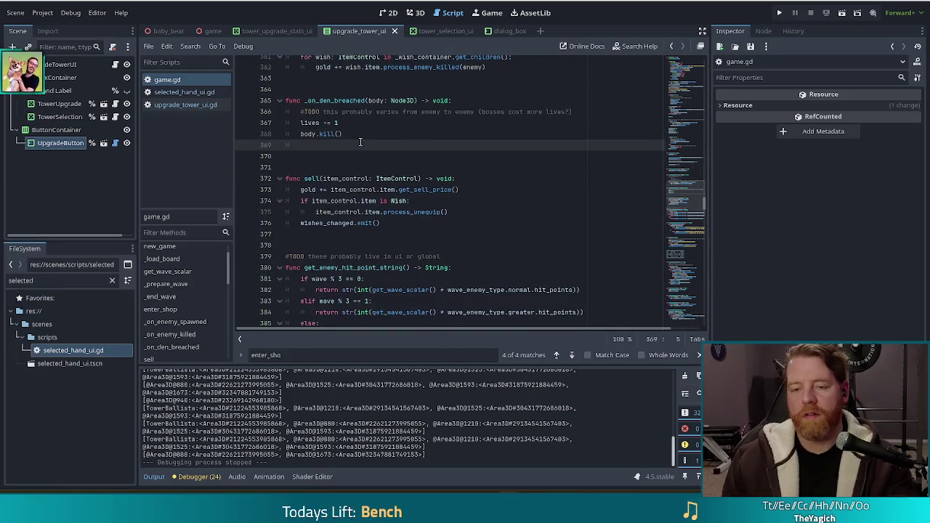
- Type the header 'func _on_upgrade_pressed(upgrade: Supply,' on a new line above sell()
{"action": "key", "text": "Return"}
{"action": "key", "text": "Return"}
{"action": "type", "text": "func "}
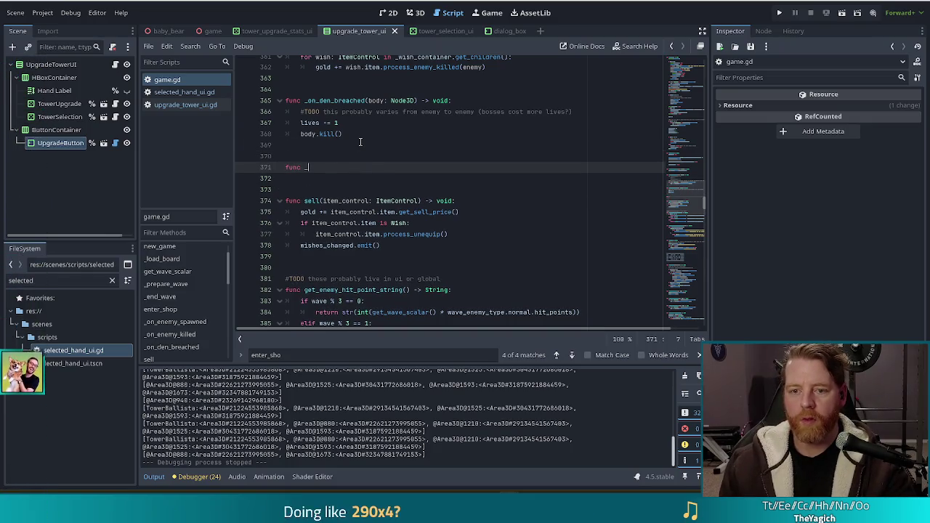
{"action": "type", "text": "_on_upgrade_press"}
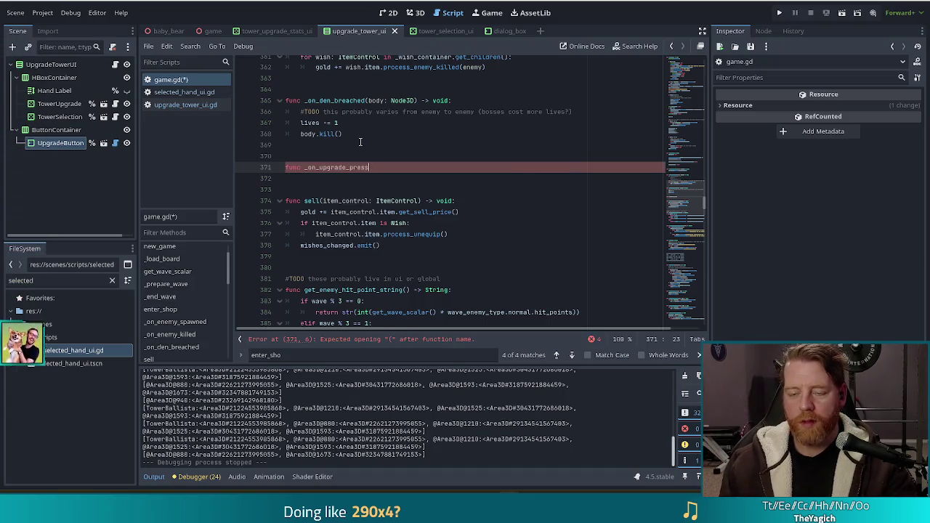
{"action": "type", "text": "ed("}
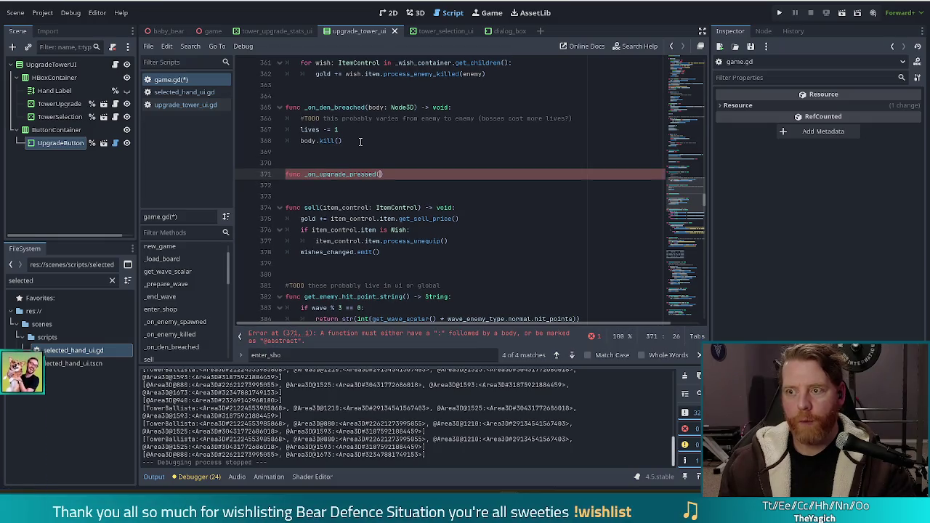
{"action": "type", "text": "upgrade: "}
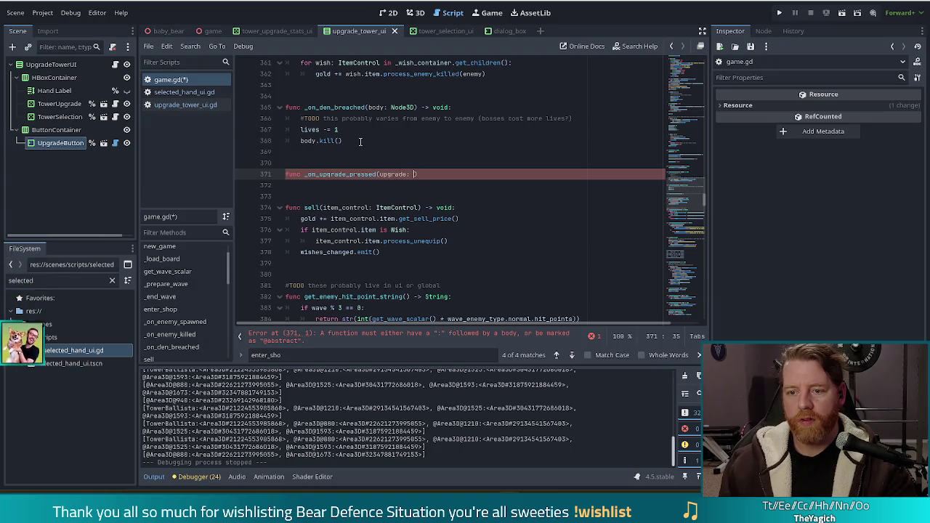
{"action": "type", "text": "Supply,"}
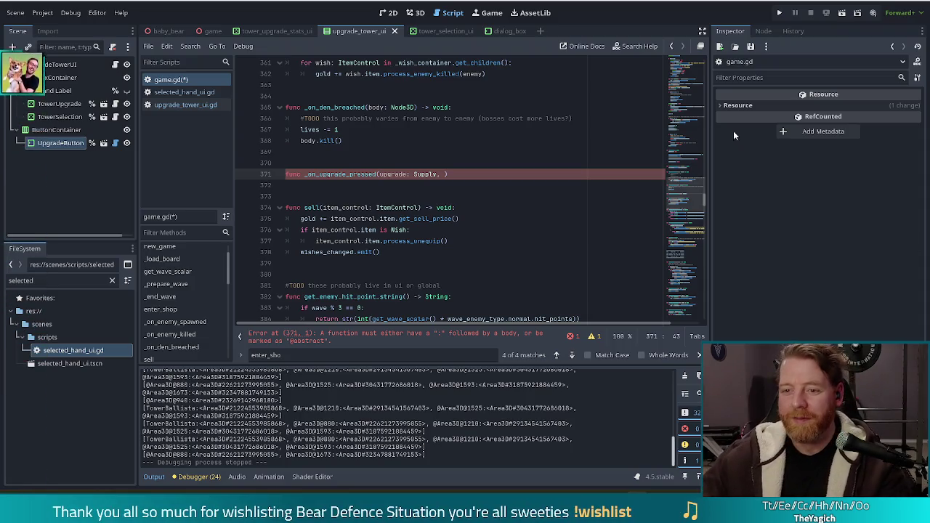
- Move the caret back one character inside _on_upgrade_pressed's parameter list
{"action": "key", "text": "Left"}
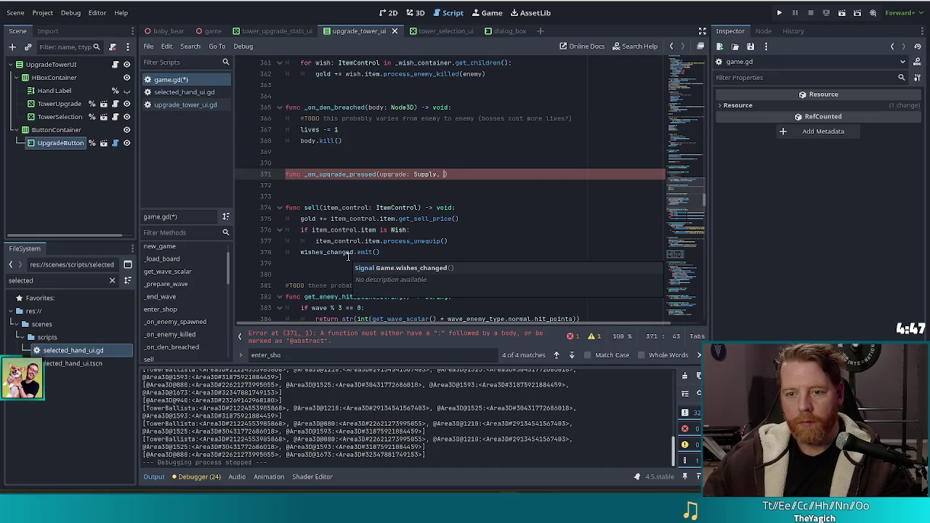
- Finish the header with 'tower: Tower) -> void:', add body upgrade.process_upgrade(tower), and save
{"action": "type", "text": "tower: To"}
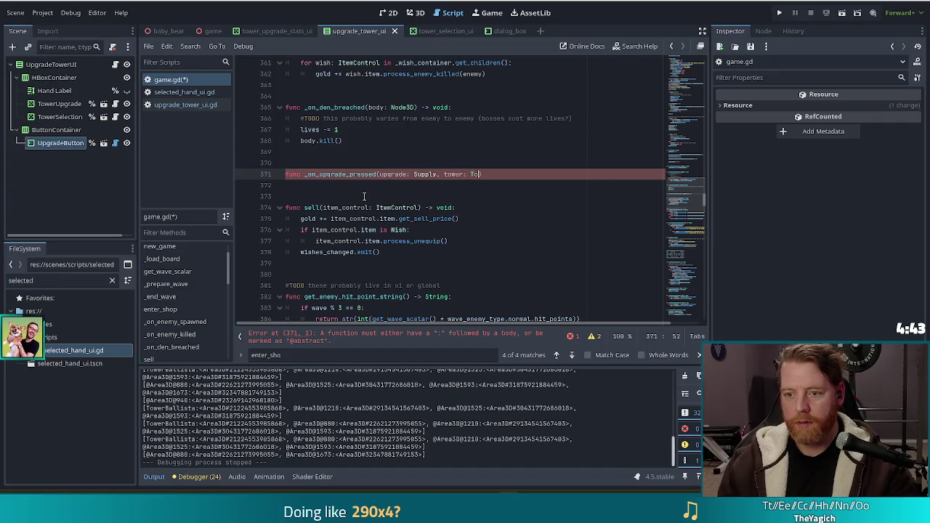
{"action": "type", "text": "wer) -> void:"}
{"action": "key", "text": "Return"}
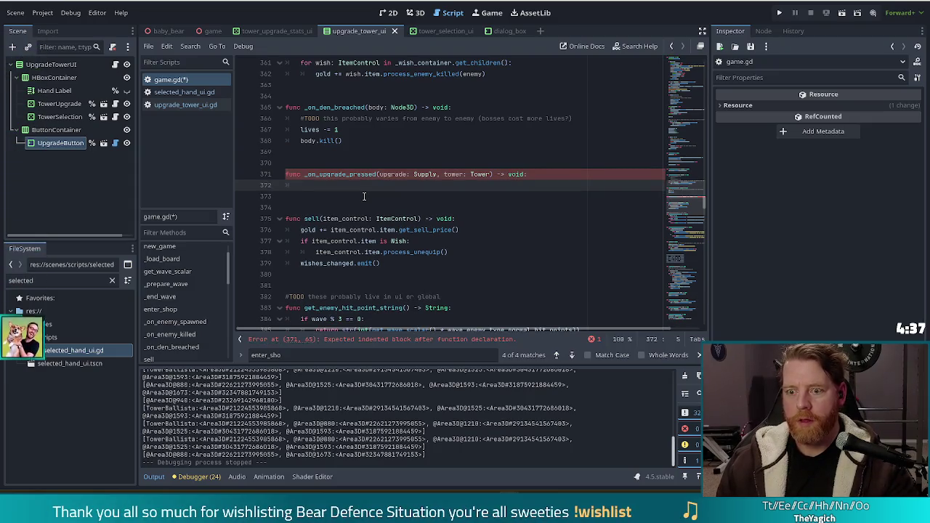
{"action": "type", "text": "upgrade."}
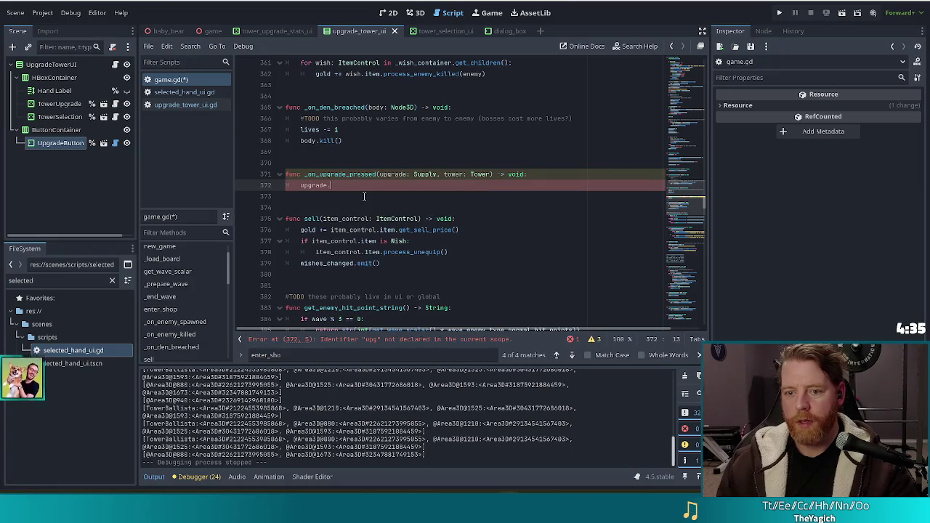
{"action": "type", "text": "proc"}
{"action": "key", "text": "Return"}
{"action": "type", "text": "tower"}
{"action": "key", "text": "ctrl+s"}
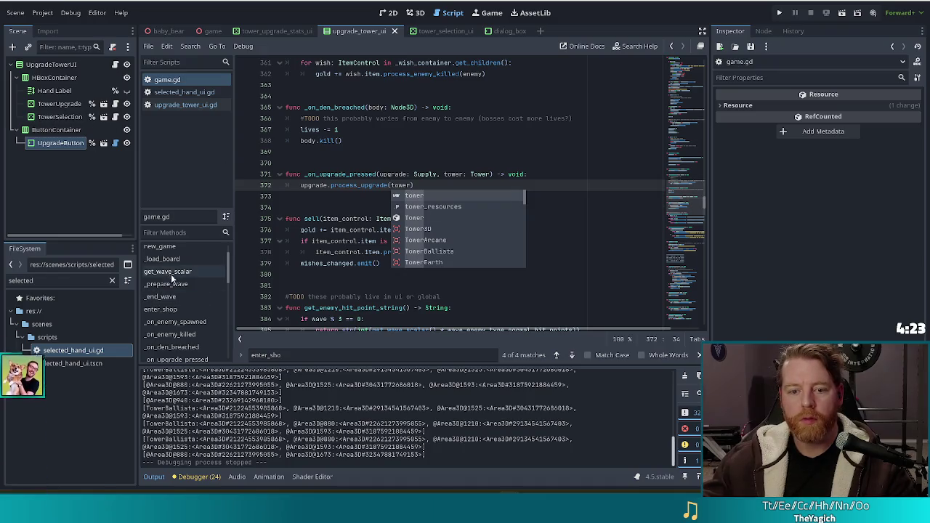
- Go to the end of the signal connections in _ready, at line 208
{"action": "scroll", "coordinate": [164, 276], "scroll_direction": "up", "scroll_amount": 2}
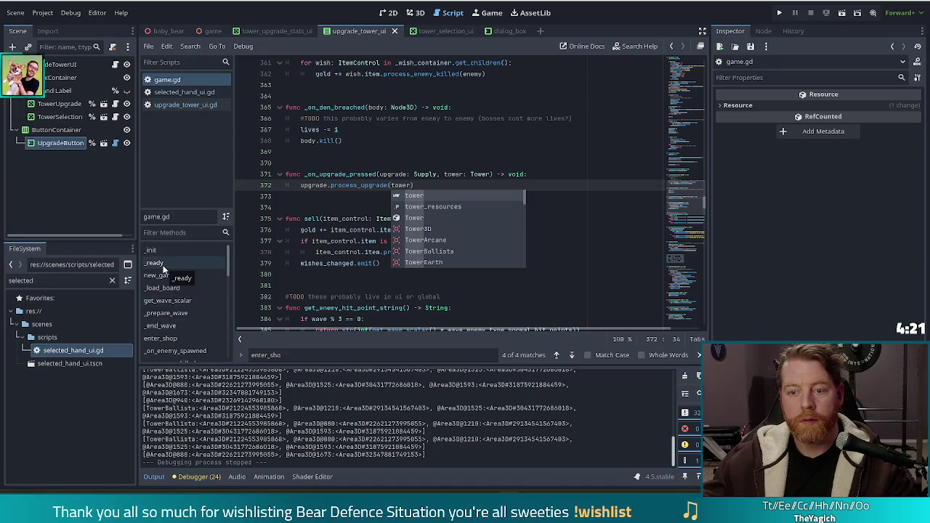
{"action": "left_click", "coordinate": [162, 265]}
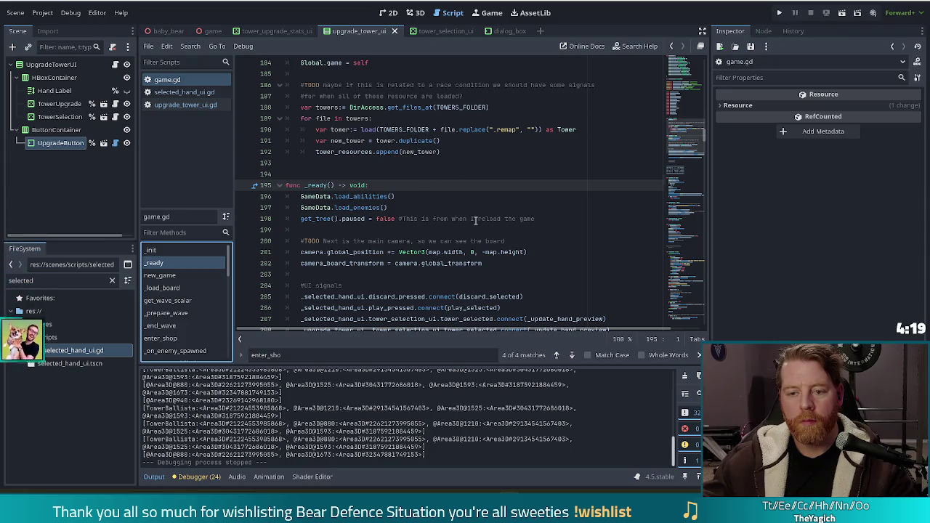
{"action": "scroll", "coordinate": [475, 219], "scroll_direction": "down", "scroll_amount": 5}
{"action": "left_click", "coordinate": [627, 164]}
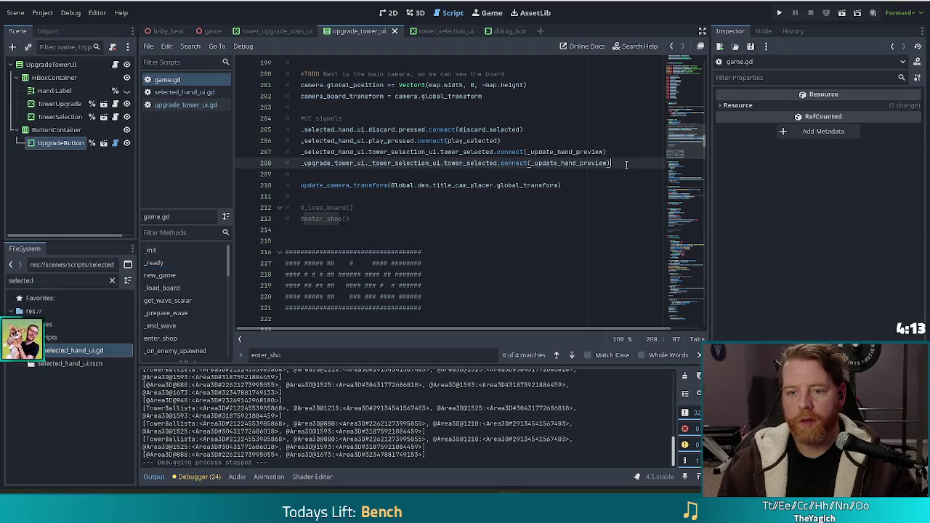
- Add _upgrade_tower_ui.upgrade_pressed.connect(_on_upgrade_pressed), save game.gd, and run the project
{"action": "key", "text": "Return"}
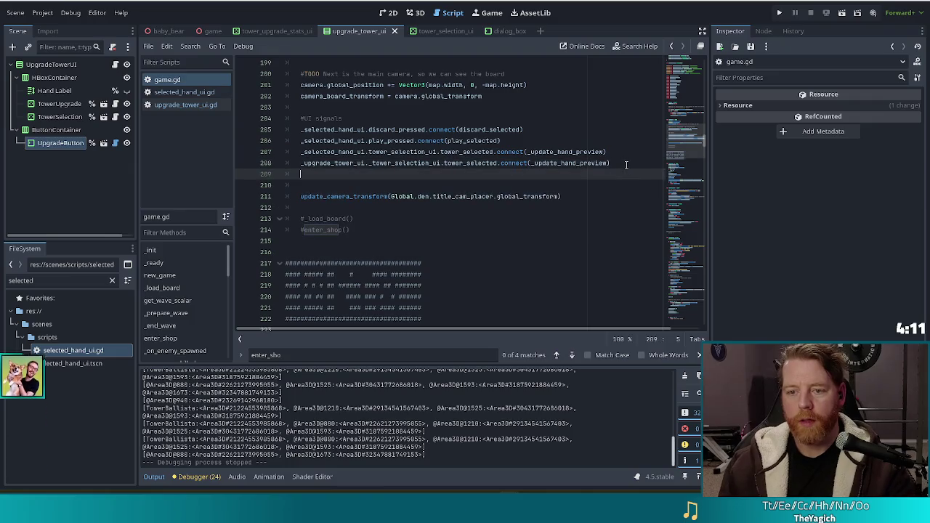
{"action": "type", "text": "_upg"}
{"action": "key", "text": "Return"}
{"action": "type", "text": "."}
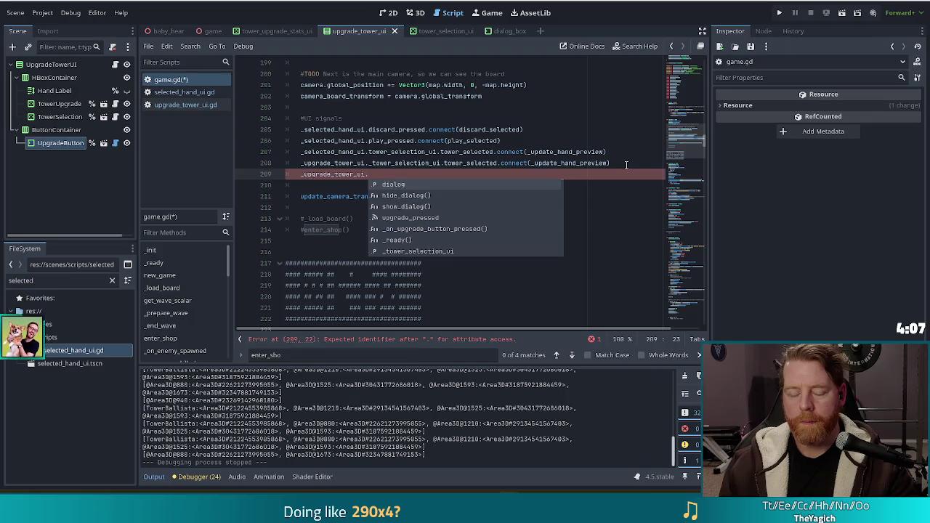
{"action": "key", "text": "Down"}
{"action": "key", "text": "Down"}
{"action": "key", "text": "Return"}
{"action": "type", "text": ".conn"}
{"action": "key", "text": "Return"}
{"action": "type", "text": "_on"}
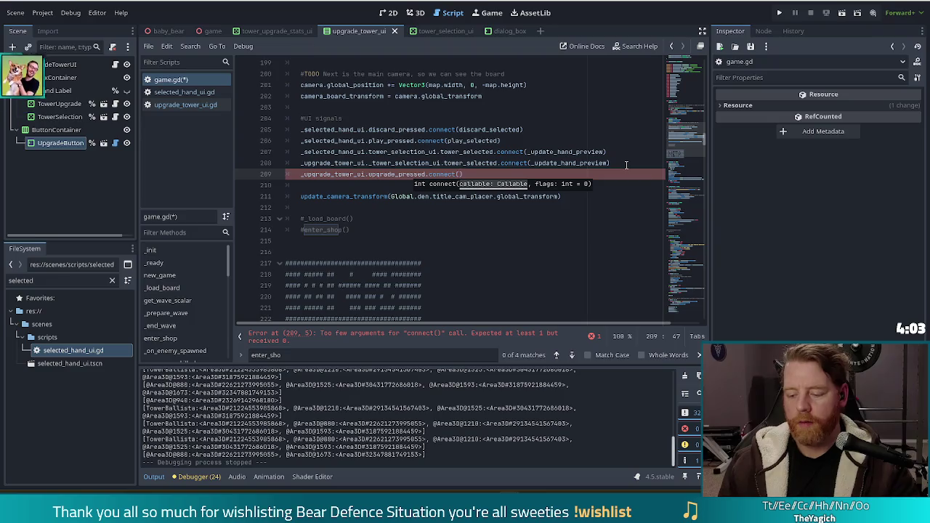
{"action": "type", "text": "_up"}
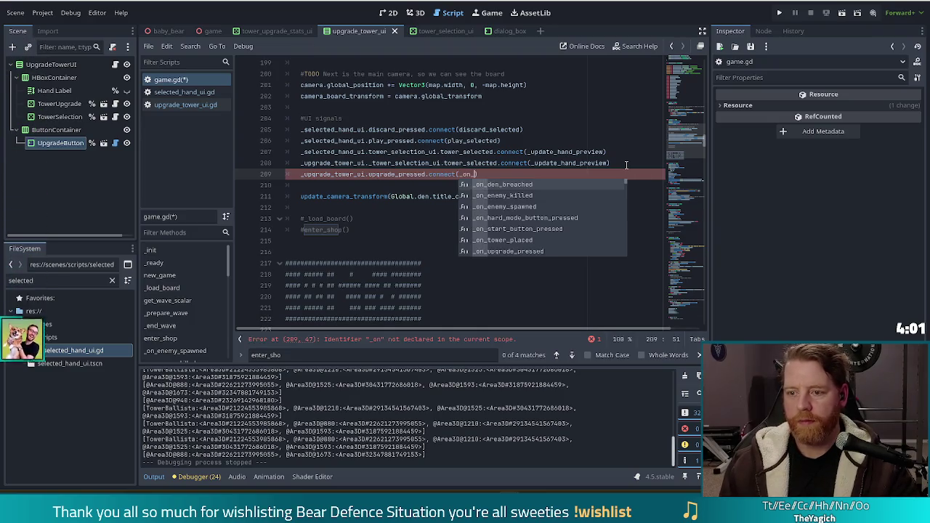
{"action": "key", "text": "Return"}
{"action": "key", "text": "ctrl+s"}
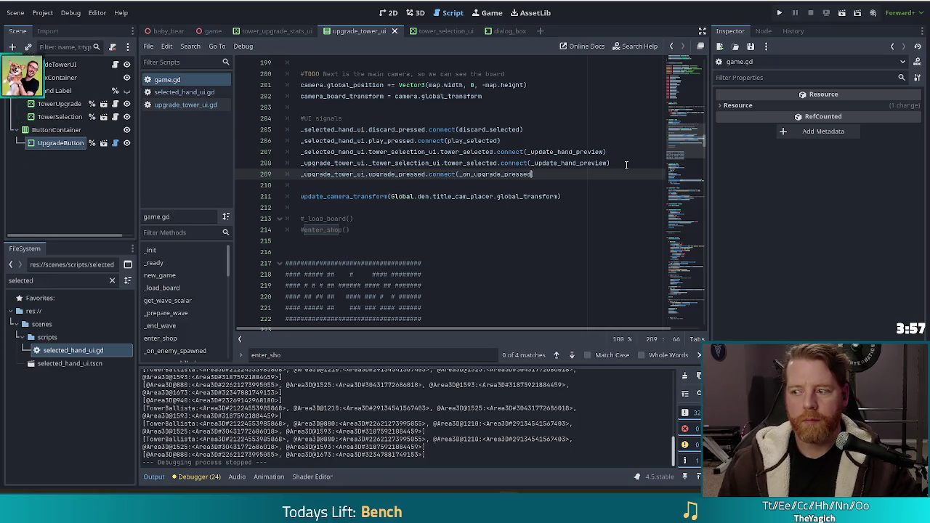
{"action": "left_click", "coordinate": [778, 13]}
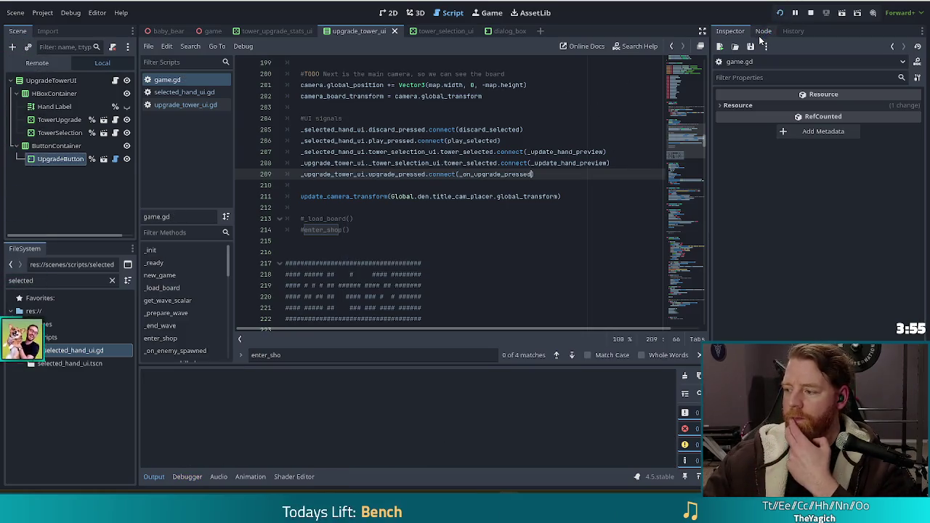